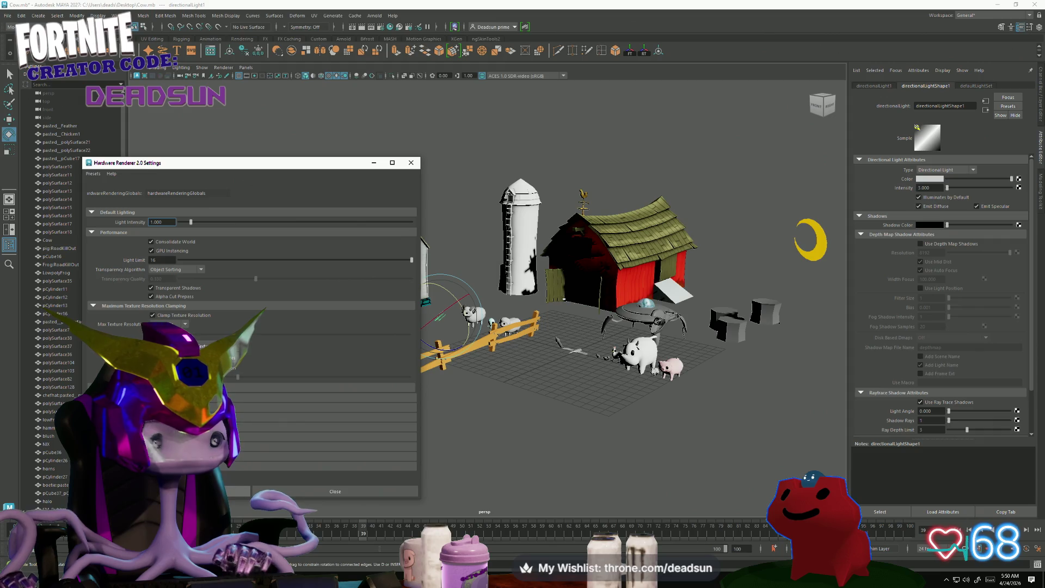
Close Hardware Renderer 2.0 Settings, disable viewport shadows, and rotate the directional light to reshade the farm.
{"action": "left_click", "coordinate": [287, 493]}
{"action": "mouse_move", "coordinate": [275, 399]}
{"action": "right_mouse_down", "text": "alt"}
{"action": "mouse_move", "coordinate": [515, 413]}
{"action": "mouse_move", "coordinate": [536, 403]}
{"action": "right_mouse_up", "text": "alt"}
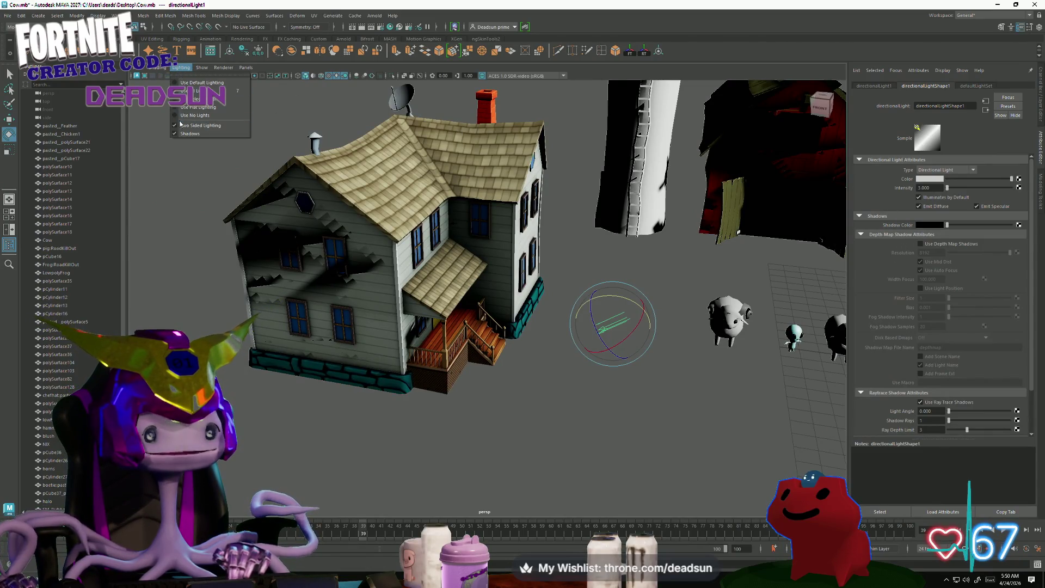
{"action": "left_click", "coordinate": [179, 134]}
{"action": "right_click_drag", "start_coordinate": [486, 408], "coordinate": [435, 342], "text": "alt"}
{"action": "mouse_move", "coordinate": [503, 304]}
{"action": "left_mouse_down"}
{"action": "mouse_move", "coordinate": [493, 302]}
{"action": "mouse_move", "coordinate": [471, 334]}
{"action": "mouse_move", "coordinate": [471, 299]}
{"action": "mouse_move", "coordinate": [397, 392]}
{"action": "mouse_move", "coordinate": [486, 420]}
{"action": "mouse_move", "coordinate": [469, 378]}
{"action": "mouse_move", "coordinate": [548, 396]}
{"action": "mouse_move", "coordinate": [762, 378]}
{"action": "mouse_move", "coordinate": [668, 390]}
{"action": "mouse_move", "coordinate": [449, 302]}
{"action": "left_mouse_up"}
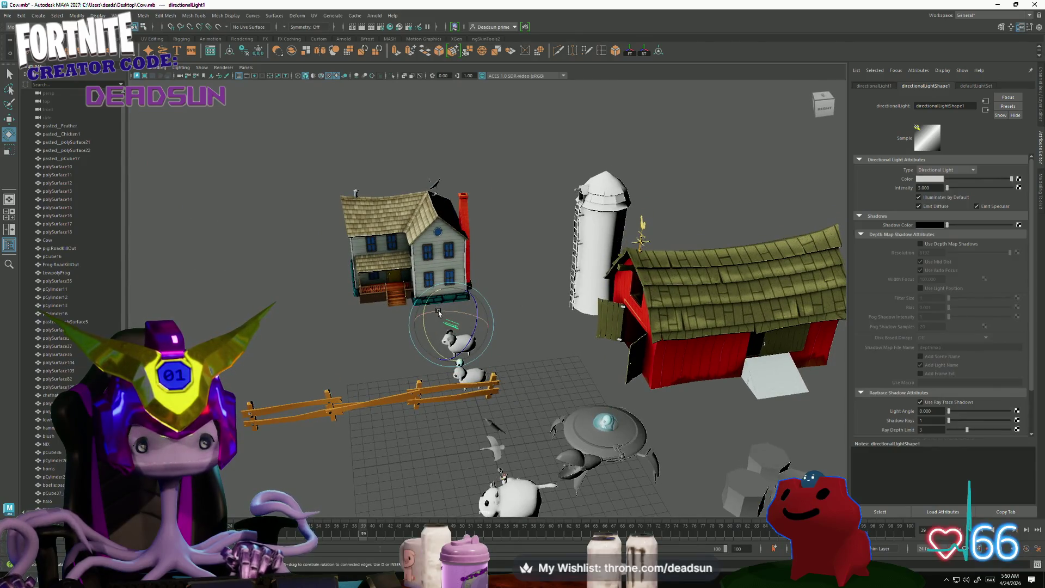
{"action": "left_click_drag", "start_coordinate": [422, 340], "coordinate": [443, 367], "text": "alt"}
{"action": "mouse_move", "coordinate": [443, 367]}
{"action": "right_mouse_down", "text": "alt"}
{"action": "mouse_move", "coordinate": [698, 435]}
{"action": "mouse_move", "coordinate": [665, 459]}
{"action": "mouse_move", "coordinate": [695, 465]}
{"action": "mouse_move", "coordinate": [599, 449]}
{"action": "mouse_move", "coordinate": [634, 448]}
{"action": "mouse_move", "coordinate": [445, 359]}
{"action": "right_mouse_up", "text": "alt"}
{"action": "mouse_move", "coordinate": [445, 360]}
{"action": "left_mouse_down", "text": "alt"}
{"action": "mouse_move", "coordinate": [474, 370]}
{"action": "mouse_move", "coordinate": [452, 392]}
{"action": "left_mouse_up", "text": "alt"}
{"action": "right_click_drag", "start_coordinate": [452, 392], "coordinate": [406, 428], "text": "alt"}
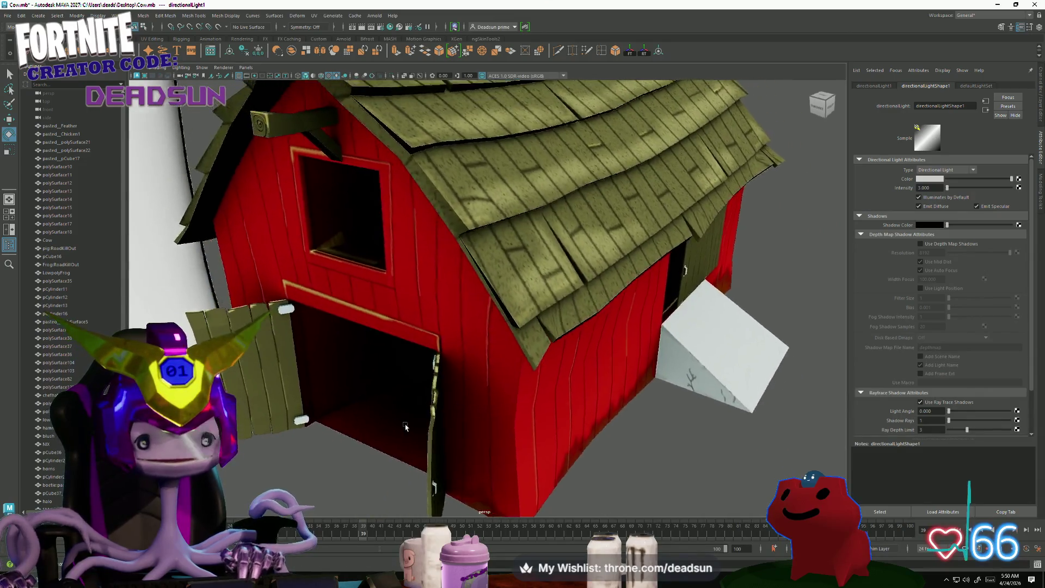
{"action": "left_click_drag", "start_coordinate": [406, 428], "coordinate": [430, 436], "text": "alt"}
{"action": "mouse_move", "coordinate": [430, 436]}
{"action": "right_mouse_down", "text": "alt"}
{"action": "mouse_move", "coordinate": [515, 479]}
{"action": "mouse_move", "coordinate": [424, 452]}
{"action": "right_mouse_up", "text": "alt"}
{"action": "left_click_drag", "start_coordinate": [425, 452], "coordinate": [381, 436], "text": "alt"}
{"action": "mouse_move", "coordinate": [381, 436]}
{"action": "right_mouse_down", "text": "alt"}
{"action": "mouse_move", "coordinate": [387, 443]}
{"action": "mouse_move", "coordinate": [233, 382]}
{"action": "right_mouse_up", "text": "alt"}
{"action": "middle_click_drag", "start_coordinate": [234, 382], "coordinate": [332, 408], "text": "alt"}
{"action": "mouse_move", "coordinate": [333, 407]}
{"action": "left_mouse_down", "text": "alt"}
{"action": "mouse_move", "coordinate": [328, 457]}
{"action": "mouse_move", "coordinate": [326, 400]}
{"action": "left_mouse_up", "text": "alt"}
{"action": "mouse_move", "coordinate": [326, 400]}
{"action": "right_mouse_down", "text": "alt"}
{"action": "mouse_move", "coordinate": [314, 442]}
{"action": "mouse_move", "coordinate": [301, 414]}
{"action": "right_mouse_up", "text": "alt"}
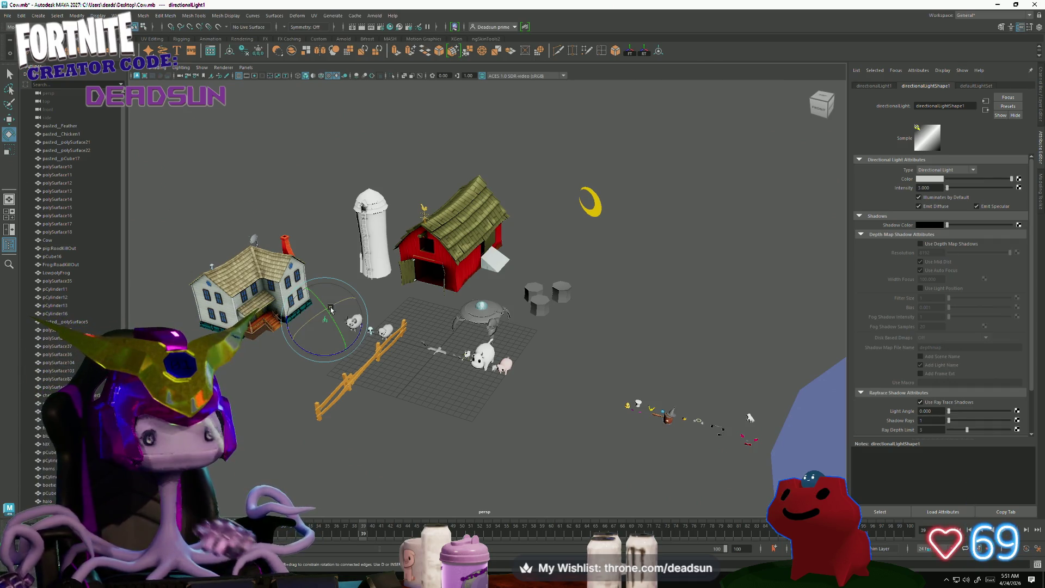
{"action": "scroll", "coordinate": [424, 237], "scroll_direction": "up", "scroll_amount": 3}
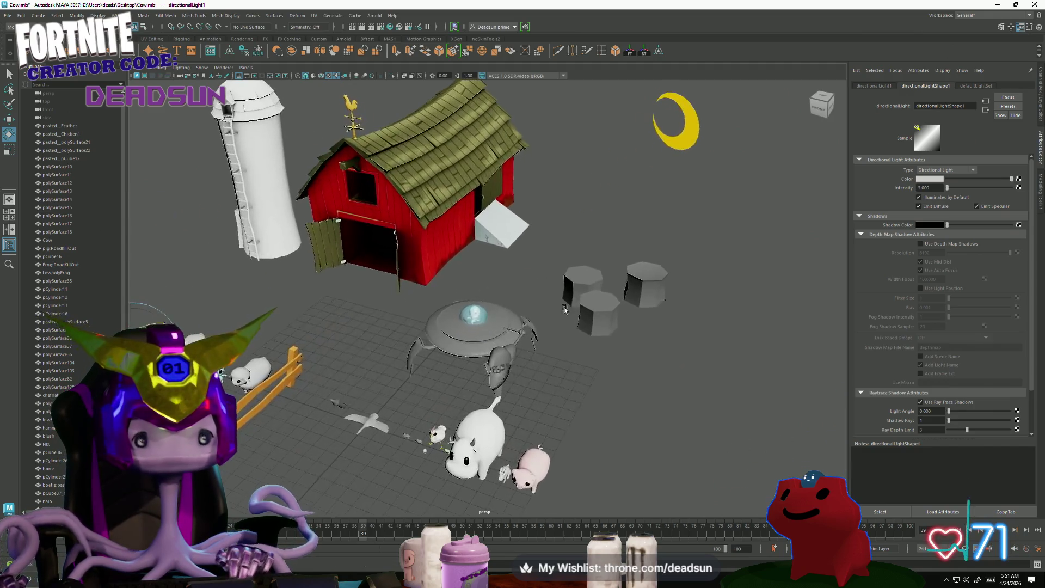
{"action": "left_click", "coordinate": [409, 246]}
{"action": "scroll", "coordinate": [426, 289], "scroll_direction": "down", "scroll_amount": 3}
{"action": "left_click", "coordinate": [490, 310]}
{"action": "mouse_move", "coordinate": [490, 310]}
{"action": "left_mouse_down", "text": "alt"}
{"action": "mouse_move", "coordinate": [609, 312]}
{"action": "mouse_move", "coordinate": [414, 305]}
{"action": "left_mouse_up", "text": "alt"}
{"action": "left_click", "coordinate": [245, 261]}
{"action": "key", "text": "f"}
{"action": "left_click", "coordinate": [275, 415]}
{"action": "mouse_move", "coordinate": [275, 415]}
{"action": "left_mouse_down", "text": "alt"}
{"action": "mouse_move", "coordinate": [288, 298]}
{"action": "mouse_move", "coordinate": [283, 410]}
{"action": "mouse_move", "coordinate": [371, 419]}
{"action": "mouse_move", "coordinate": [273, 413]}
{"action": "mouse_move", "coordinate": [395, 415]}
{"action": "mouse_move", "coordinate": [323, 397]}
{"action": "mouse_move", "coordinate": [357, 357]}
{"action": "mouse_move", "coordinate": [346, 358]}
{"action": "mouse_move", "coordinate": [282, 450]}
{"action": "mouse_move", "coordinate": [309, 390]}
{"action": "left_mouse_up", "text": "alt"}
{"action": "left_click_drag", "start_coordinate": [486, 383], "coordinate": [341, 365], "text": "alt"}
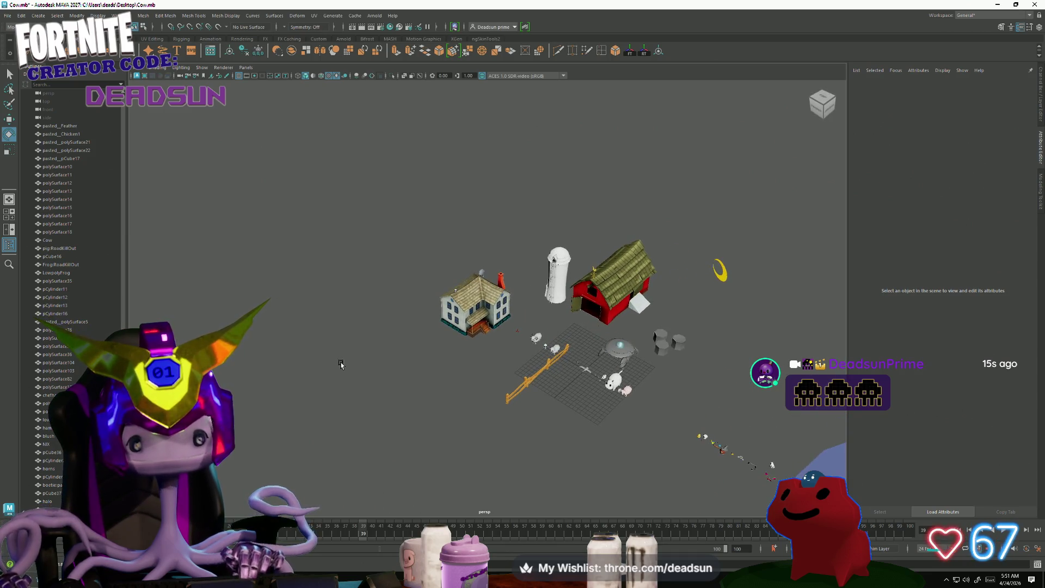
Select the FarmHouse from the front and marquee a group of its vertices in vertex mode.
{"action": "scroll", "coordinate": [387, 367], "scroll_direction": "up", "scroll_amount": 5}
{"action": "left_click_drag", "start_coordinate": [387, 367], "coordinate": [563, 343], "text": "alt"}
{"action": "scroll", "coordinate": [563, 343], "scroll_direction": "up", "scroll_amount": 4}
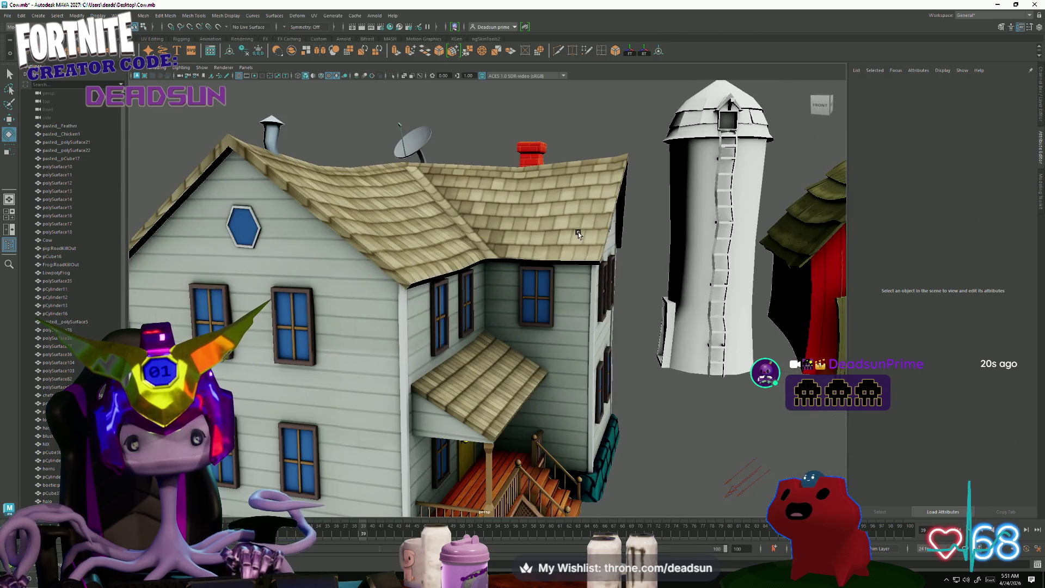
{"action": "left_click", "coordinate": [578, 232]}
{"action": "scroll", "coordinate": [600, 249], "scroll_direction": "up", "scroll_amount": 3}
{"action": "scroll", "coordinate": [601, 248], "scroll_direction": "down", "scroll_amount": 3}
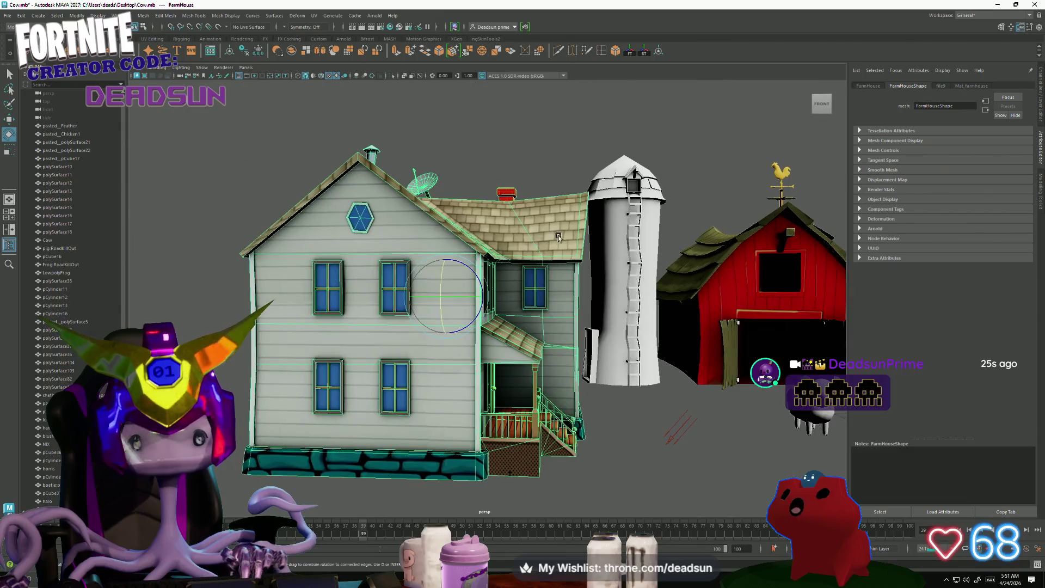
{"action": "key", "text": "F9"}
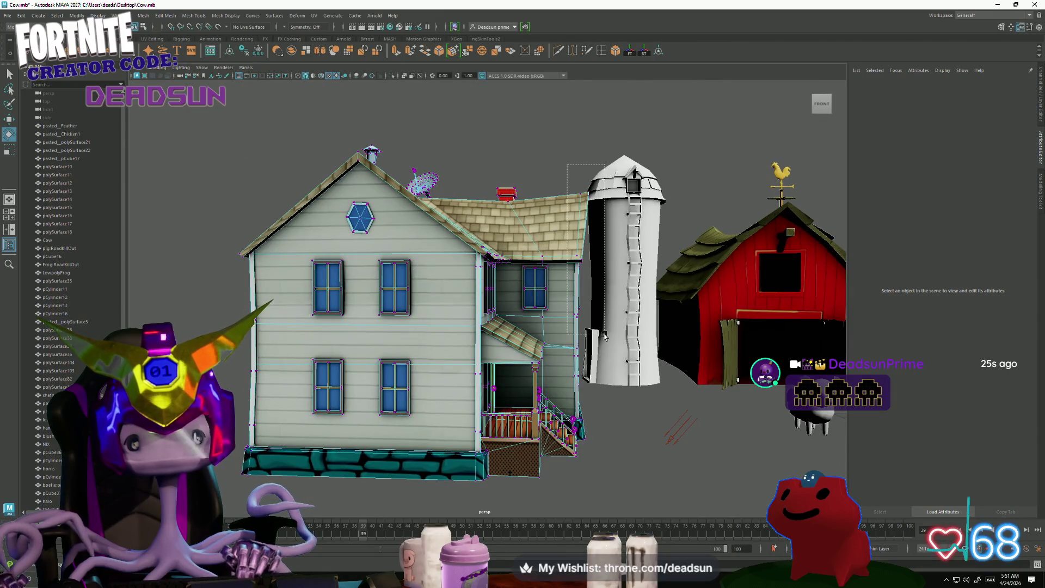
{"action": "left_click_drag", "start_coordinate": [603, 336], "coordinate": [614, 246]}
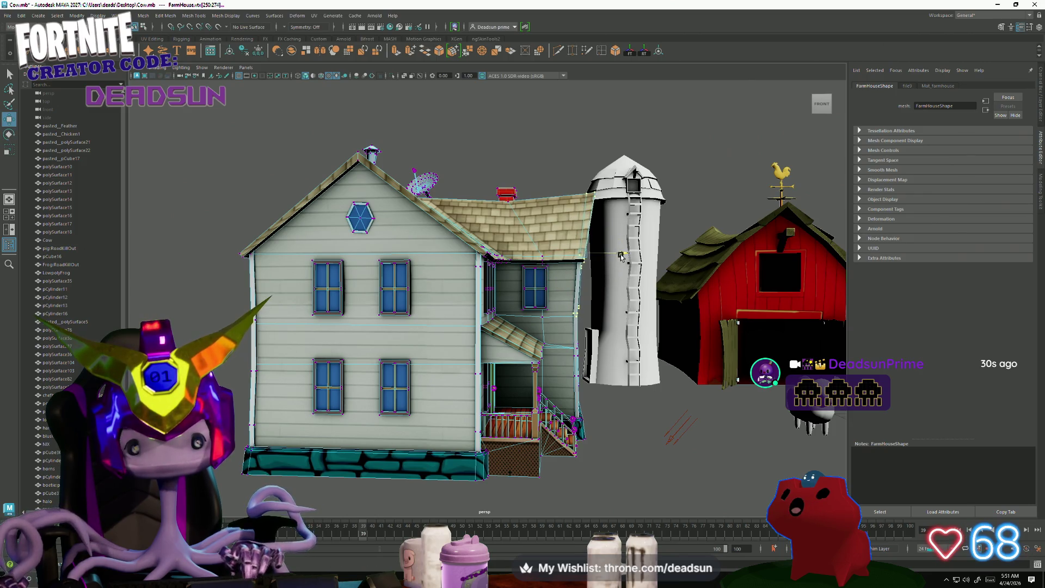
From the chimney side, reselect the farmhouse's window vertex blocks.
{"action": "left_click_drag", "start_coordinate": [623, 261], "coordinate": [577, 260], "text": "alt"}
{"action": "right_click_drag", "start_coordinate": [577, 260], "coordinate": [617, 280]}
{"action": "mouse_move", "coordinate": [616, 281]}
{"action": "left_mouse_down", "text": "alt"}
{"action": "mouse_move", "coordinate": [423, 334]}
{"action": "mouse_move", "coordinate": [423, 315]}
{"action": "left_mouse_up", "text": "alt"}
{"action": "left_click", "coordinate": [492, 275]}
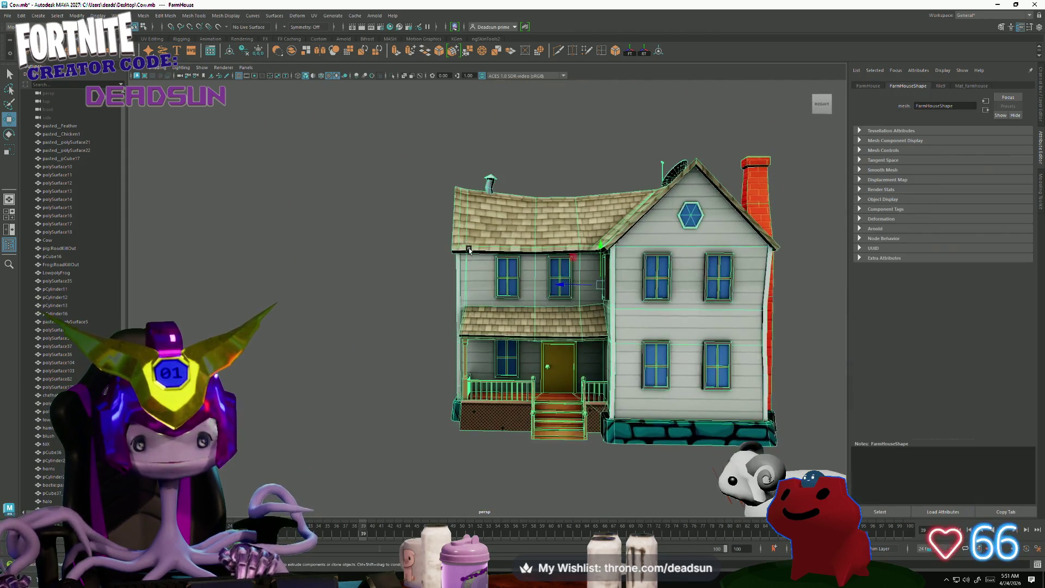
{"action": "right_click_drag", "start_coordinate": [492, 275], "coordinate": [452, 254]}
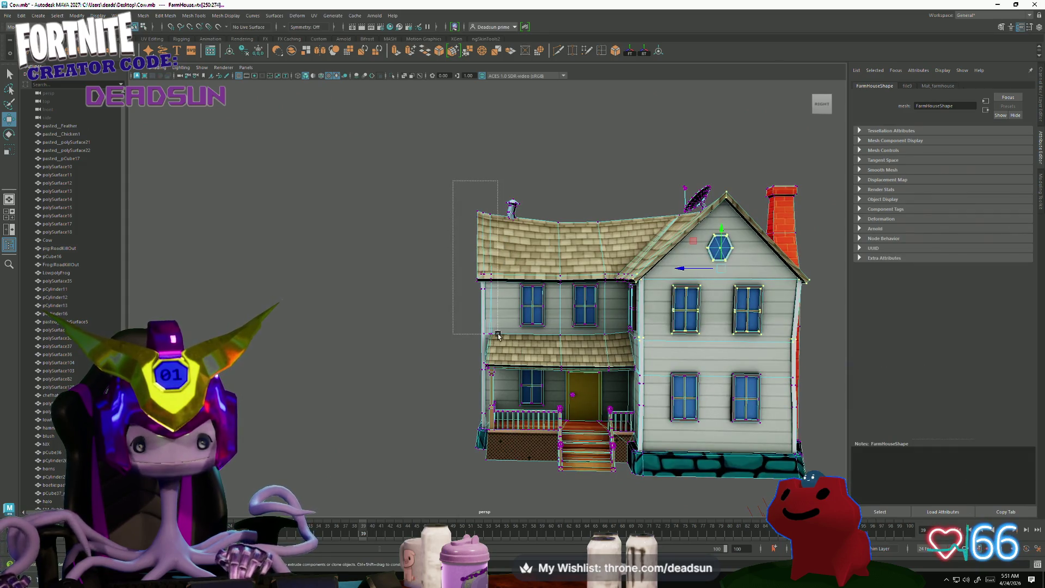
{"action": "left_click_drag", "start_coordinate": [500, 326], "coordinate": [500, 327]}
{"action": "left_click_drag", "start_coordinate": [500, 327], "coordinate": [427, 372], "text": "alt"}
{"action": "scroll", "coordinate": [424, 378], "scroll_direction": "up", "scroll_amount": 3}
{"action": "left_click_drag", "start_coordinate": [372, 398], "coordinate": [372, 399]}
{"action": "mouse_move", "coordinate": [372, 398]}
{"action": "left_mouse_down", "text": "alt"}
{"action": "mouse_move", "coordinate": [355, 392]}
{"action": "mouse_move", "coordinate": [489, 370]}
{"action": "mouse_move", "coordinate": [467, 365]}
{"action": "left_mouse_up", "text": "alt"}
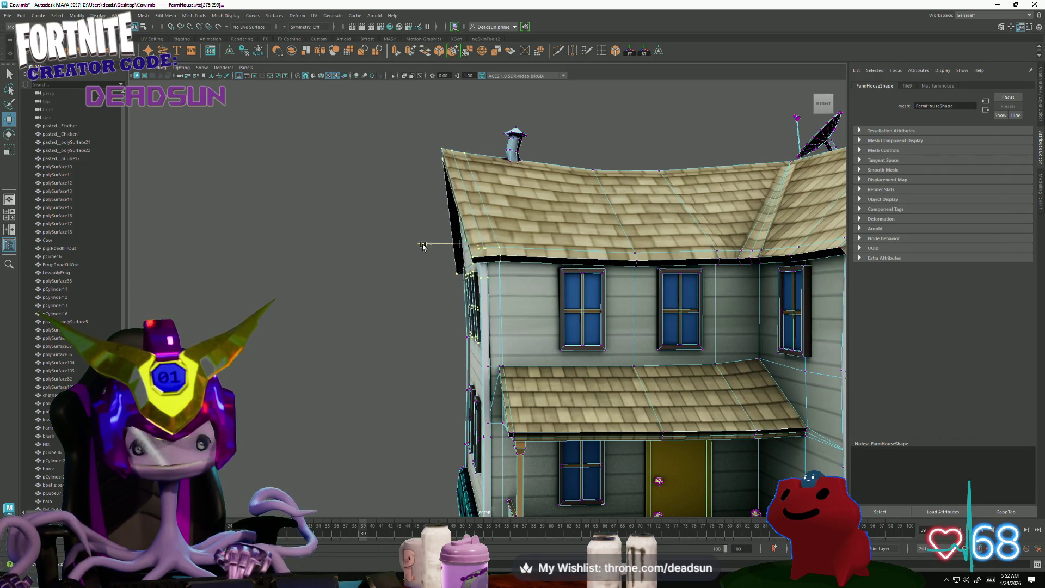
Push the upper windows and hexagon window forward in front of the wall, then deselect.
{"action": "left_click_drag", "start_coordinate": [410, 262], "coordinate": [464, 340], "text": "alt"}
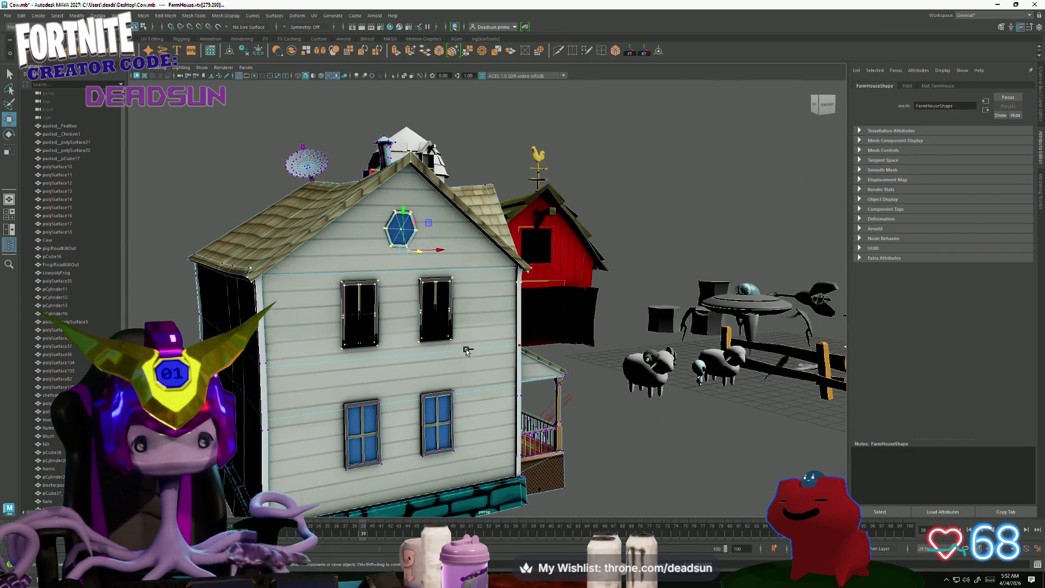
{"action": "middle_click_drag", "start_coordinate": [467, 351], "coordinate": [469, 353]}
{"action": "left_click_drag", "start_coordinate": [595, 351], "coordinate": [381, 302], "text": "alt"}
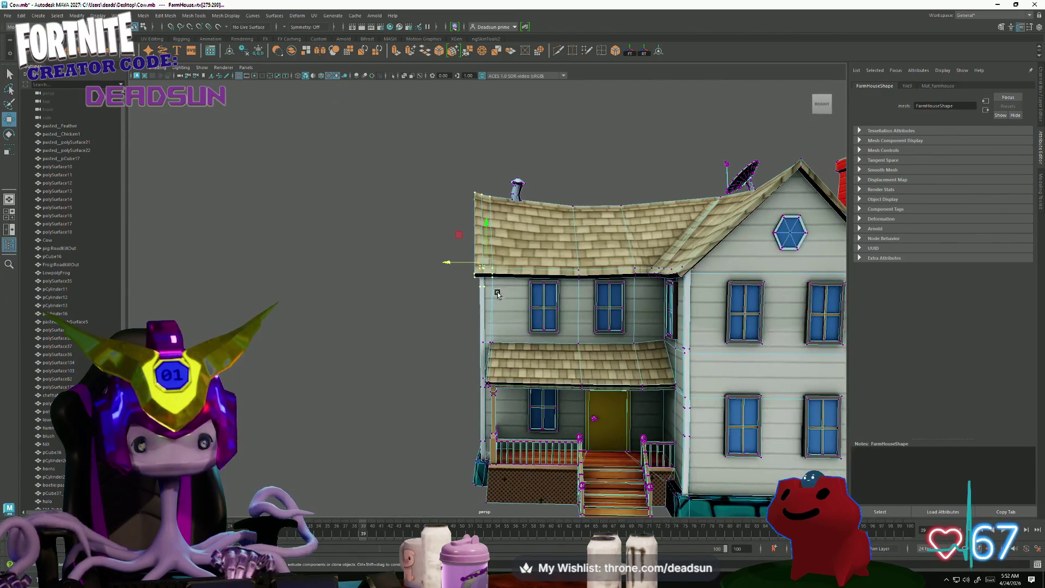
{"action": "left_click", "coordinate": [372, 299]}
Pull back to view the whole farm and select the farmhouse again.
{"action": "scroll", "coordinate": [361, 345], "scroll_direction": "down", "scroll_amount": 5}
{"action": "mouse_move", "coordinate": [361, 346]}
{"action": "left_mouse_down", "text": "alt"}
{"action": "mouse_move", "coordinate": [466, 344]}
{"action": "mouse_move", "coordinate": [397, 345]}
{"action": "mouse_move", "coordinate": [367, 327]}
{"action": "mouse_move", "coordinate": [518, 349]}
{"action": "mouse_move", "coordinate": [635, 344]}
{"action": "mouse_move", "coordinate": [517, 357]}
{"action": "left_mouse_up", "text": "alt"}
{"action": "scroll", "coordinate": [516, 357], "scroll_direction": "down", "scroll_amount": 5}
{"action": "mouse_move", "coordinate": [424, 362]}
{"action": "left_mouse_down", "text": "alt"}
{"action": "mouse_move", "coordinate": [436, 374]}
{"action": "mouse_move", "coordinate": [485, 362]}
{"action": "mouse_move", "coordinate": [500, 383]}
{"action": "mouse_move", "coordinate": [489, 389]}
{"action": "mouse_move", "coordinate": [369, 361]}
{"action": "mouse_move", "coordinate": [278, 325]}
{"action": "left_mouse_up", "text": "alt"}
{"action": "left_click", "coordinate": [273, 314]}
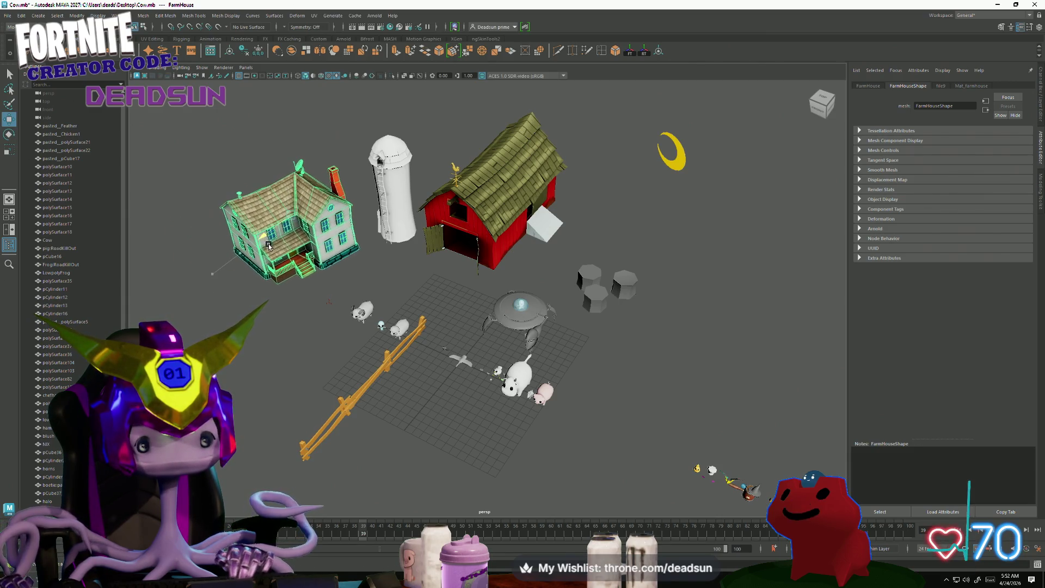
Clear the farmhouse selection and reframe the farm view.
{"action": "left_click", "coordinate": [257, 336]}
{"action": "mouse_move", "coordinate": [256, 336]}
{"action": "left_mouse_down", "text": "alt"}
{"action": "mouse_move", "coordinate": [299, 376]}
{"action": "mouse_move", "coordinate": [376, 392]}
{"action": "mouse_move", "coordinate": [385, 378]}
{"action": "mouse_move", "coordinate": [344, 371]}
{"action": "mouse_move", "coordinate": [356, 375]}
{"action": "mouse_move", "coordinate": [348, 354]}
{"action": "mouse_move", "coordinate": [329, 365]}
{"action": "left_mouse_up", "text": "alt"}
{"action": "key", "text": "ctrl+z"}
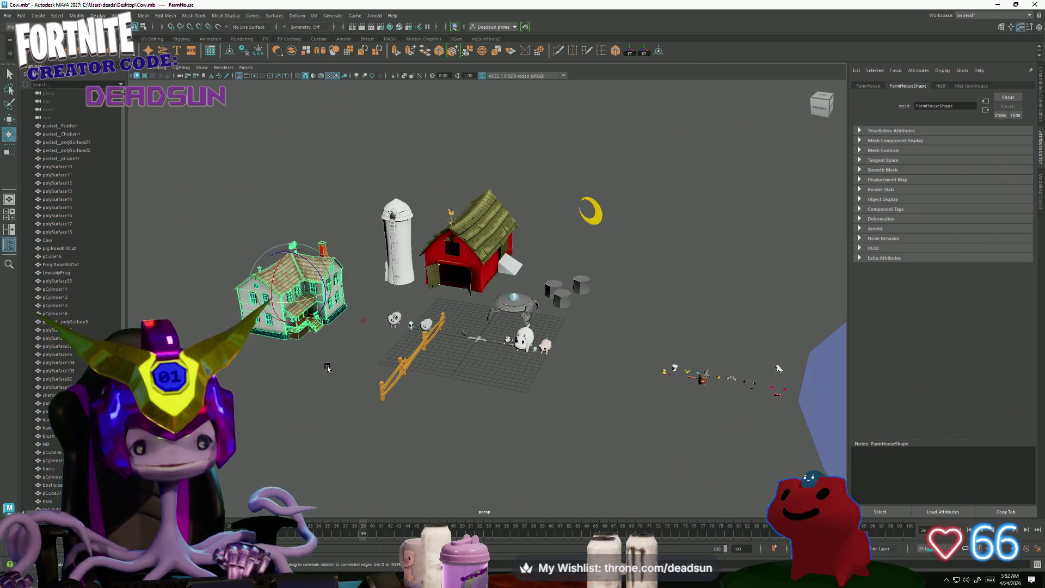
{"action": "left_click", "coordinate": [327, 368]}
{"action": "scroll", "coordinate": [429, 426], "scroll_direction": "up", "scroll_amount": 3}
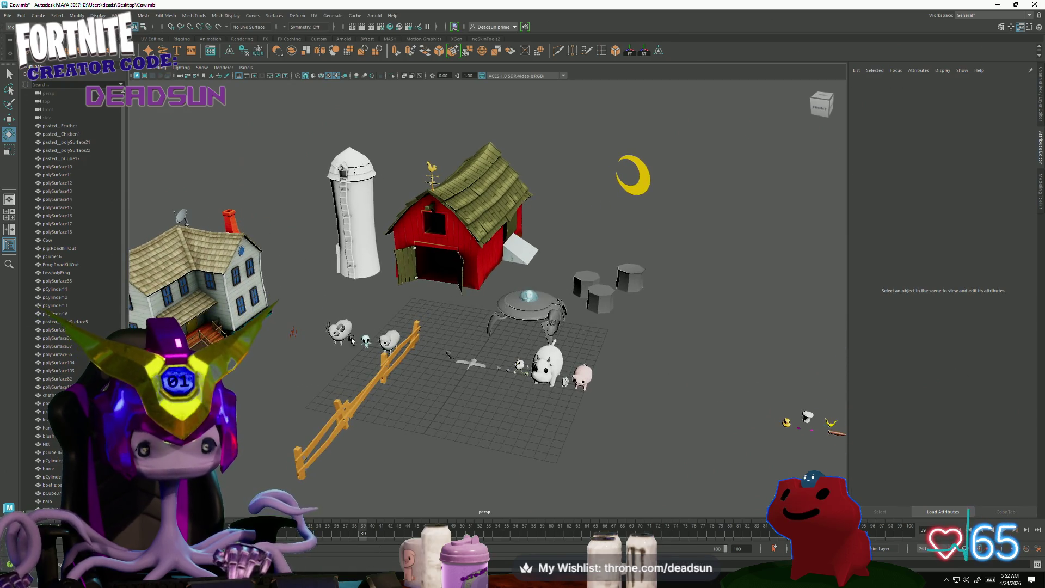
Hide directionalLight1 and light the viewport with Use Default Lighting.
{"action": "left_click", "coordinate": [292, 331]}
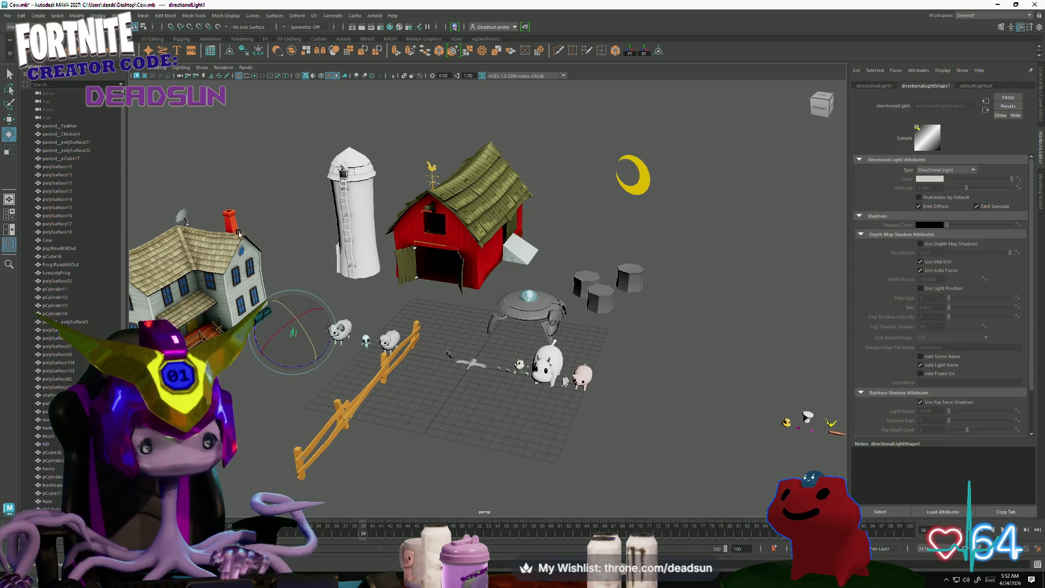
{"action": "key", "text": "Delete"}
{"action": "left_click_drag", "start_coordinate": [315, 335], "coordinate": [234, 76], "text": "alt"}
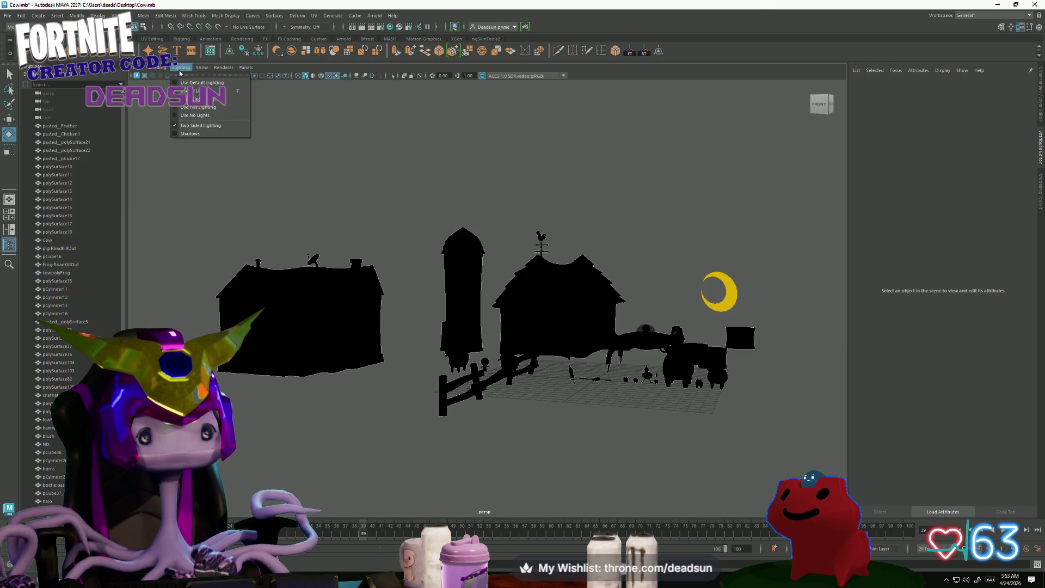
{"action": "left_click", "coordinate": [185, 85]}
{"action": "scroll", "coordinate": [594, 412], "scroll_direction": "up", "scroll_amount": 10}
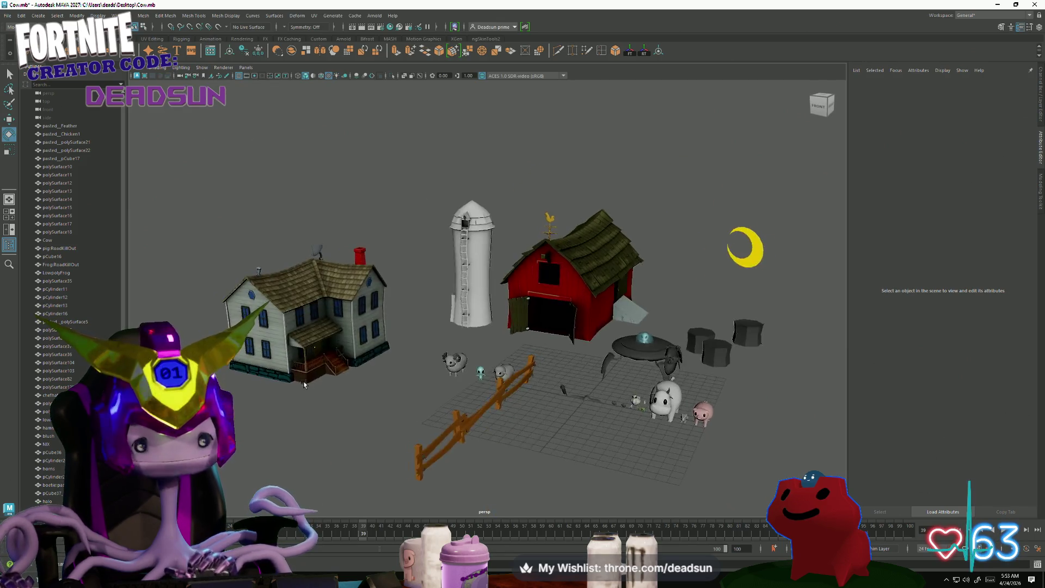
{"action": "scroll", "coordinate": [594, 412], "scroll_direction": "down", "scroll_amount": 10}
{"action": "mouse_move", "coordinate": [594, 411]}
{"action": "left_mouse_down", "text": "alt"}
{"action": "mouse_move", "coordinate": [430, 364]}
{"action": "mouse_move", "coordinate": [742, 370]}
{"action": "mouse_move", "coordinate": [588, 399]}
{"action": "mouse_move", "coordinate": [554, 394]}
{"action": "mouse_move", "coordinate": [561, 410]}
{"action": "left_mouse_up", "text": "alt"}
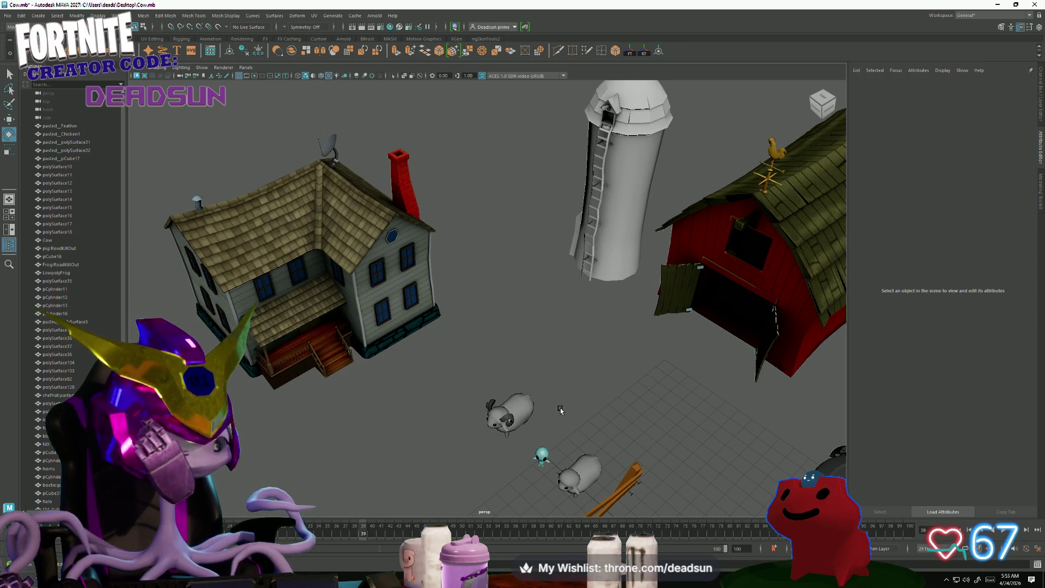
{"action": "mouse_move", "coordinate": [561, 410]}
{"action": "left_mouse_down", "text": "alt"}
{"action": "mouse_move", "coordinate": [584, 399]}
{"action": "mouse_move", "coordinate": [582, 413]}
{"action": "mouse_move", "coordinate": [604, 394]}
{"action": "mouse_move", "coordinate": [586, 372]}
{"action": "left_mouse_up", "text": "alt"}
{"action": "right_click_drag", "start_coordinate": [586, 372], "coordinate": [584, 403], "text": "alt"}
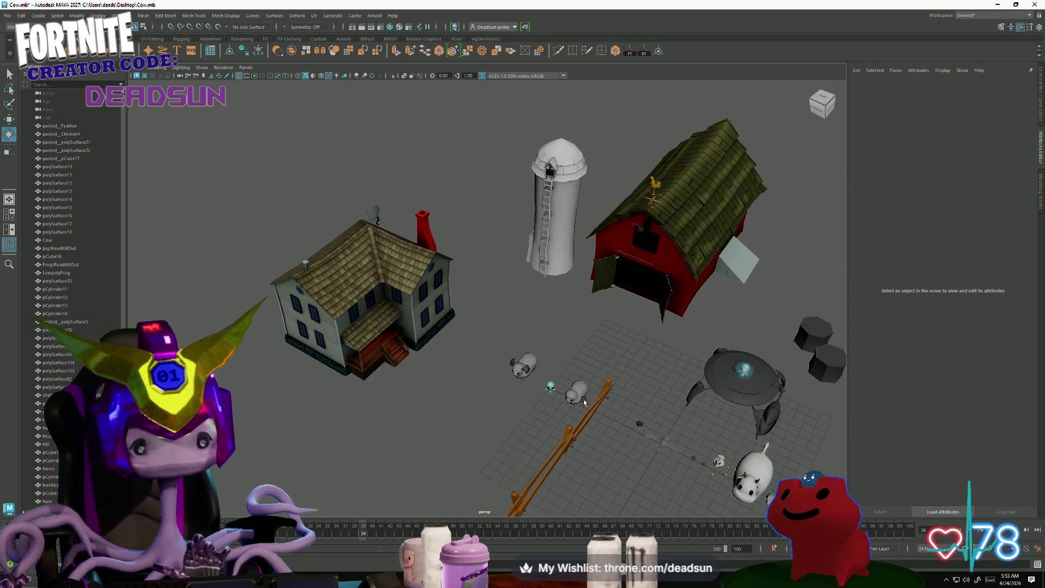
{"action": "left_click_drag", "start_coordinate": [651, 372], "coordinate": [646, 349], "text": "alt"}
{"action": "right_click_drag", "start_coordinate": [646, 350], "coordinate": [737, 405], "text": "alt"}
{"action": "mouse_move", "coordinate": [737, 405]}
{"action": "left_mouse_down", "text": "alt"}
{"action": "mouse_move", "coordinate": [513, 401]}
{"action": "mouse_move", "coordinate": [531, 388]}
{"action": "mouse_move", "coordinate": [586, 405]}
{"action": "mouse_move", "coordinate": [599, 422]}
{"action": "left_mouse_up", "text": "alt"}
{"action": "mouse_move", "coordinate": [614, 448]}
{"action": "right_mouse_down", "text": "alt"}
{"action": "mouse_move", "coordinate": [690, 510]}
{"action": "mouse_move", "coordinate": [623, 434]}
{"action": "mouse_move", "coordinate": [578, 505]}
{"action": "mouse_move", "coordinate": [434, 467]}
{"action": "mouse_move", "coordinate": [307, 388]}
{"action": "right_mouse_up", "text": "alt"}
{"action": "mouse_move", "coordinate": [603, 388]}
{"action": "left_mouse_down", "text": "alt"}
{"action": "mouse_move", "coordinate": [463, 424]}
{"action": "mouse_move", "coordinate": [511, 414]}
{"action": "left_mouse_up", "text": "alt"}
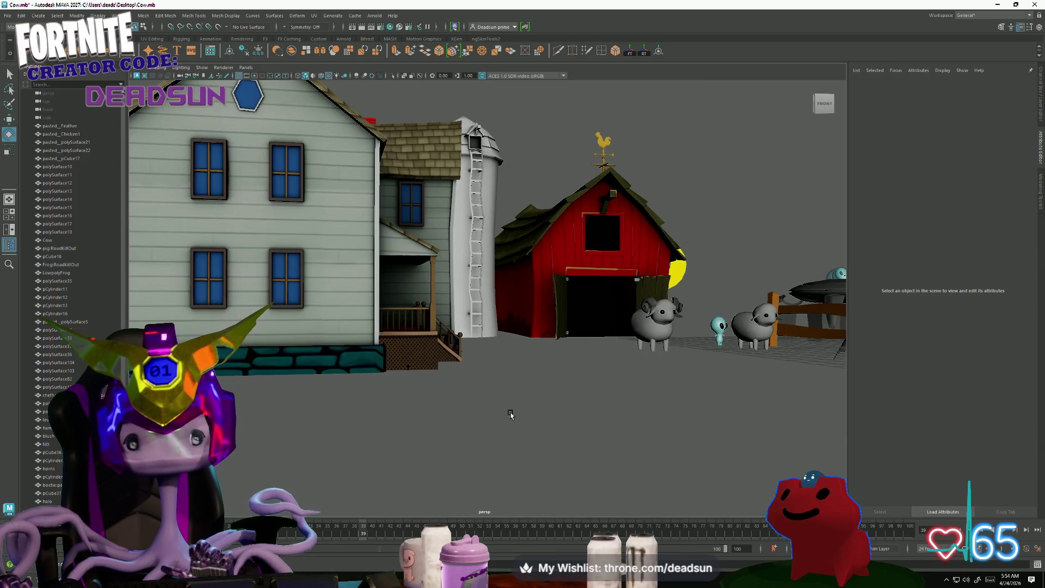
{"action": "right_click_drag", "start_coordinate": [569, 433], "coordinate": [439, 416], "text": "alt"}
{"action": "mouse_move", "coordinate": [439, 416]}
{"action": "left_mouse_down", "text": "alt"}
{"action": "mouse_move", "coordinate": [501, 404]}
{"action": "mouse_move", "coordinate": [463, 407]}
{"action": "left_mouse_up", "text": "alt"}
{"action": "mouse_move", "coordinate": [565, 407]}
{"action": "left_mouse_down", "text": "alt"}
{"action": "mouse_move", "coordinate": [445, 415]}
{"action": "mouse_move", "coordinate": [451, 440]}
{"action": "mouse_move", "coordinate": [438, 399]}
{"action": "mouse_move", "coordinate": [422, 415]}
{"action": "mouse_move", "coordinate": [397, 401]}
{"action": "mouse_move", "coordinate": [410, 423]}
{"action": "left_mouse_up", "text": "alt"}
{"action": "scroll", "coordinate": [410, 423], "scroll_direction": "up", "scroll_amount": 3}
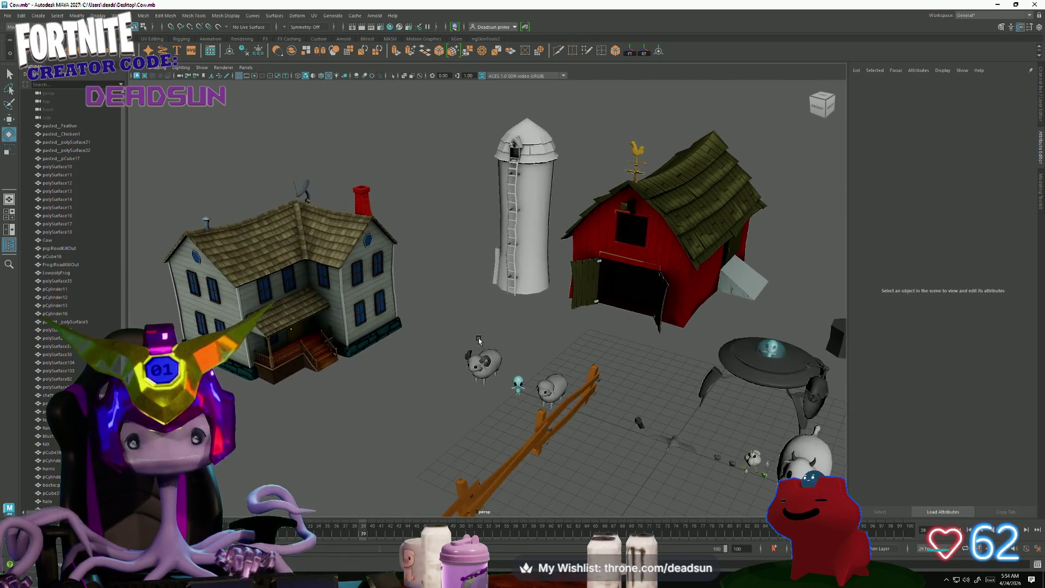
{"action": "left_click", "coordinate": [268, 438]}
{"action": "mouse_move", "coordinate": [268, 438]}
{"action": "left_mouse_down", "text": "alt"}
{"action": "mouse_move", "coordinate": [266, 405]}
{"action": "mouse_move", "coordinate": [259, 455]}
{"action": "mouse_move", "coordinate": [381, 430]}
{"action": "mouse_move", "coordinate": [474, 479]}
{"action": "mouse_move", "coordinate": [495, 463]}
{"action": "mouse_move", "coordinate": [485, 457]}
{"action": "left_mouse_up", "text": "alt"}
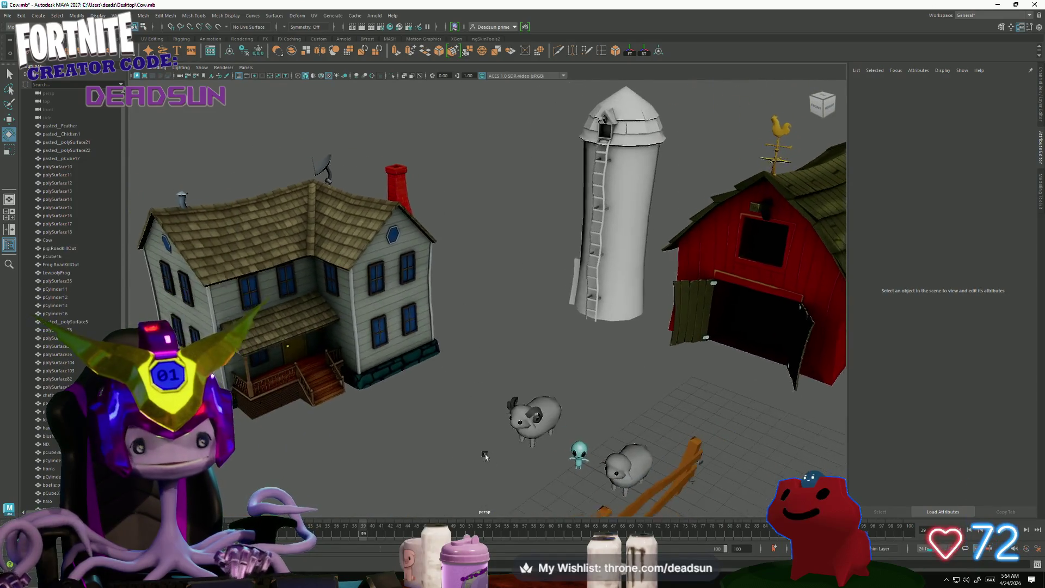
{"action": "scroll", "coordinate": [485, 457], "scroll_direction": "down", "scroll_amount": 5}
{"action": "scroll", "coordinate": [394, 419], "scroll_direction": "up", "scroll_amount": 5}
{"action": "mouse_move", "coordinate": [405, 425]}
{"action": "left_mouse_down", "text": "alt"}
{"action": "mouse_move", "coordinate": [392, 432]}
{"action": "mouse_move", "coordinate": [409, 452]}
{"action": "left_mouse_up", "text": "alt"}
{"action": "mouse_move", "coordinate": [408, 452]}
{"action": "right_mouse_down", "text": "alt"}
{"action": "mouse_move", "coordinate": [642, 530]}
{"action": "mouse_move", "coordinate": [325, 421]}
{"action": "right_mouse_up", "text": "alt"}
{"action": "mouse_move", "coordinate": [325, 421]}
{"action": "left_mouse_down", "text": "alt"}
{"action": "mouse_move", "coordinate": [333, 428]}
{"action": "mouse_move", "coordinate": [319, 446]}
{"action": "mouse_move", "coordinate": [321, 432]}
{"action": "left_mouse_up", "text": "alt"}
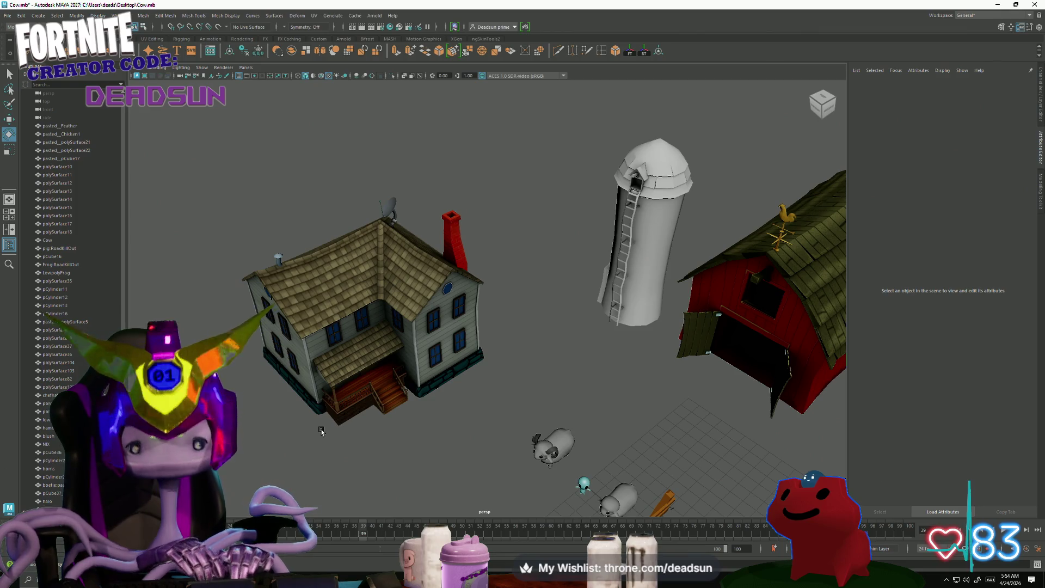
{"action": "mouse_move", "coordinate": [392, 325]}
{"action": "left_mouse_down", "text": "alt"}
{"action": "mouse_move", "coordinate": [516, 298]}
{"action": "mouse_move", "coordinate": [563, 312]}
{"action": "mouse_move", "coordinate": [644, 273]}
{"action": "left_mouse_up", "text": "alt"}
Select tree meshes polySurface103 and polySurface104 and separate them into individual pieces.
{"action": "scroll", "coordinate": [536, 306], "scroll_direction": "down", "scroll_amount": 5}
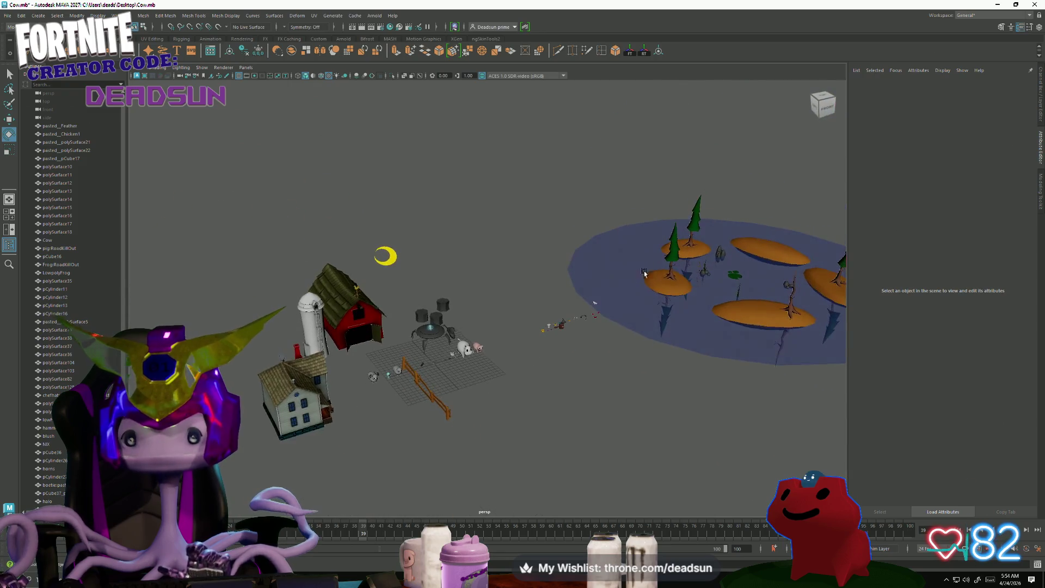
{"action": "left_click", "coordinate": [668, 270]}
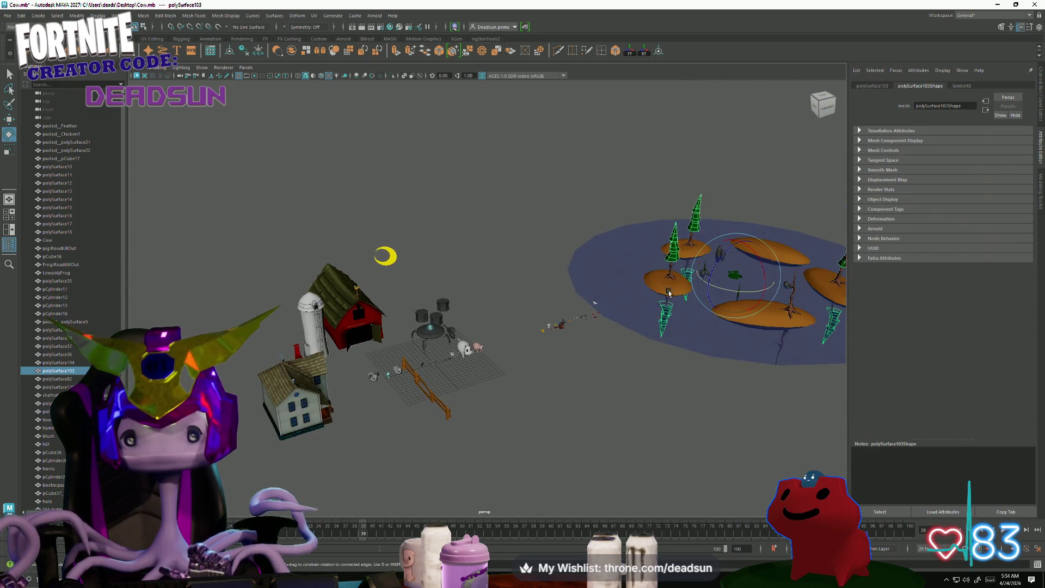
{"action": "left_click", "coordinate": [792, 294], "text": "shift"}
{"action": "left_click_drag", "start_coordinate": [792, 294], "coordinate": [714, 299], "text": "alt"}
{"action": "left_click", "coordinate": [141, 15]}
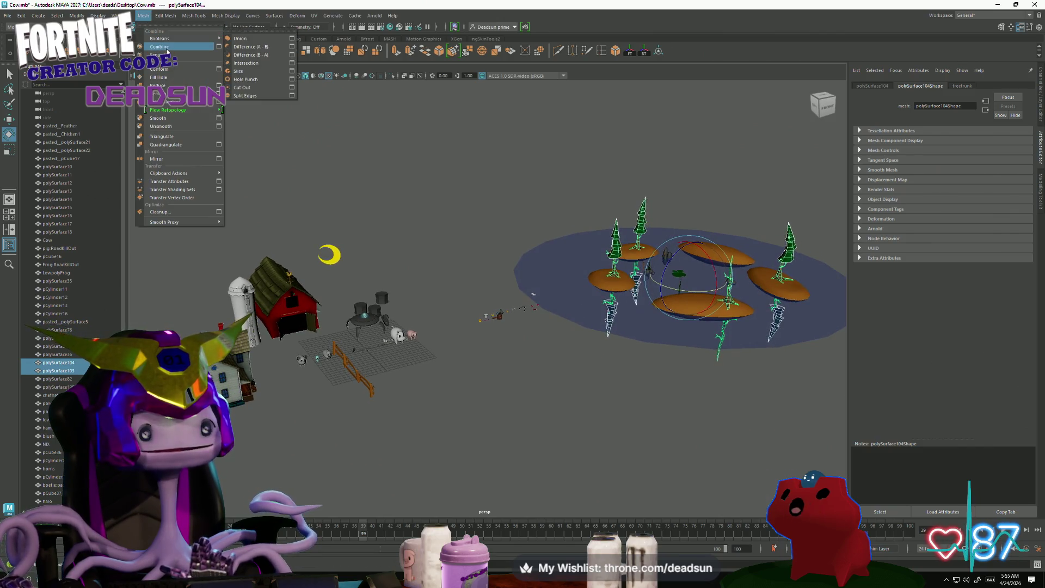
{"action": "left_click", "coordinate": [163, 54]}
{"action": "left_click", "coordinate": [616, 267]}
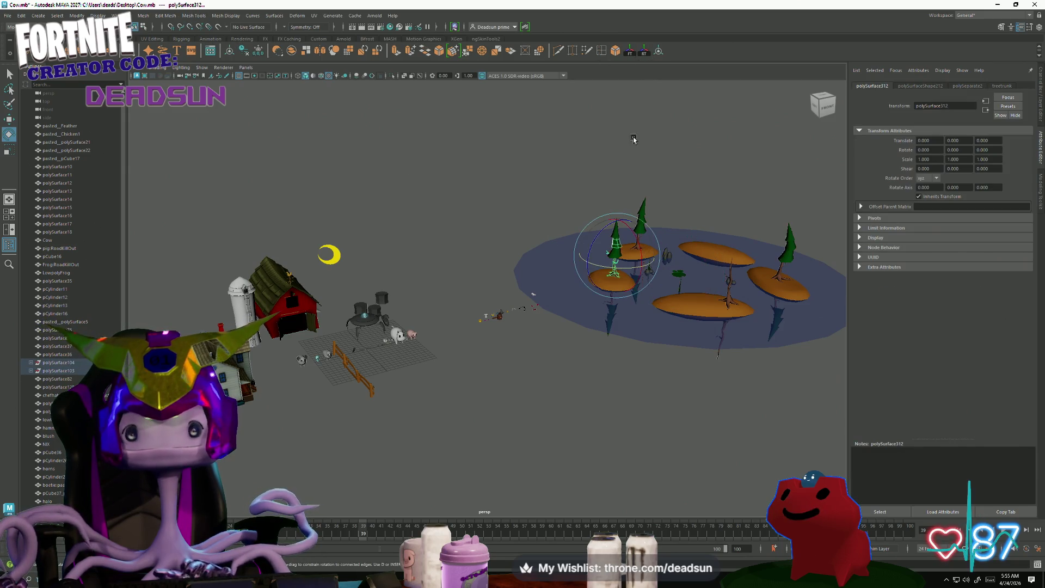
{"action": "key", "text": "w"}
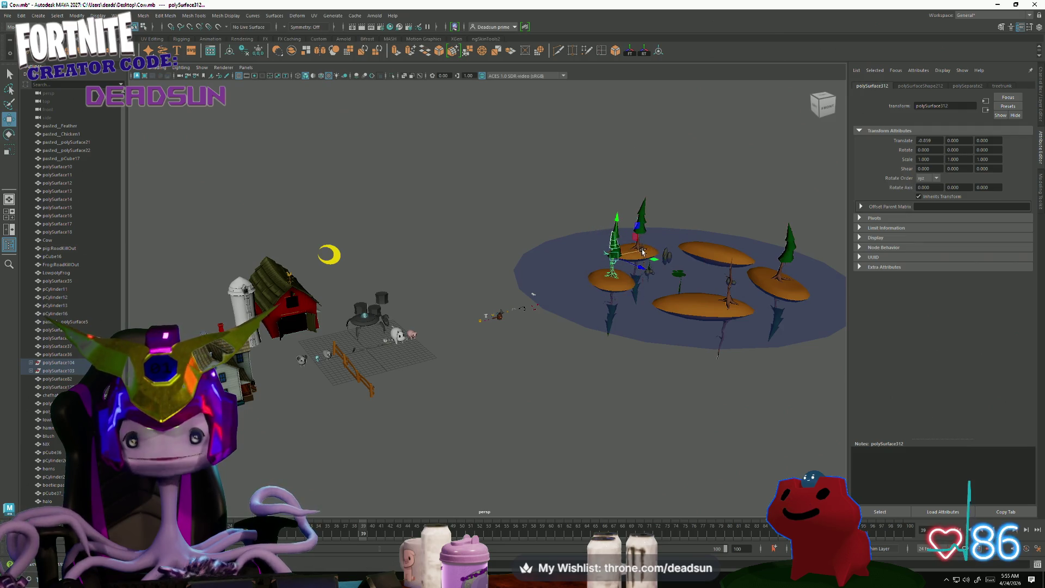
{"action": "key", "text": "ctrl+z"}
Combine the tree pieces with Mesh > Combine and drag the tree from the island to the farm.
{"action": "scroll", "coordinate": [659, 237], "scroll_direction": "up", "scroll_amount": 5}
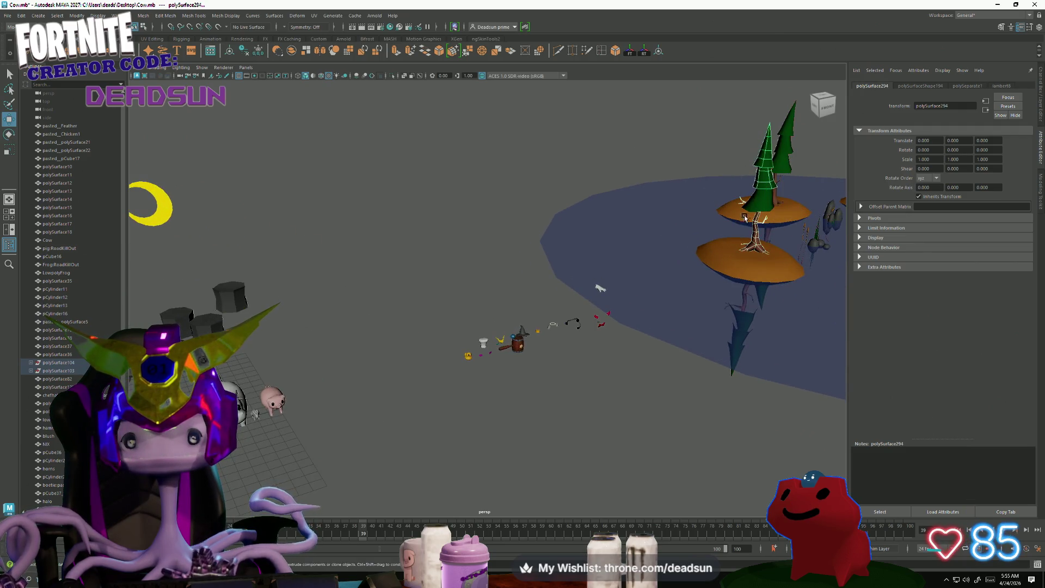
{"action": "scroll", "coordinate": [795, 249], "scroll_direction": "down", "scroll_amount": 5}
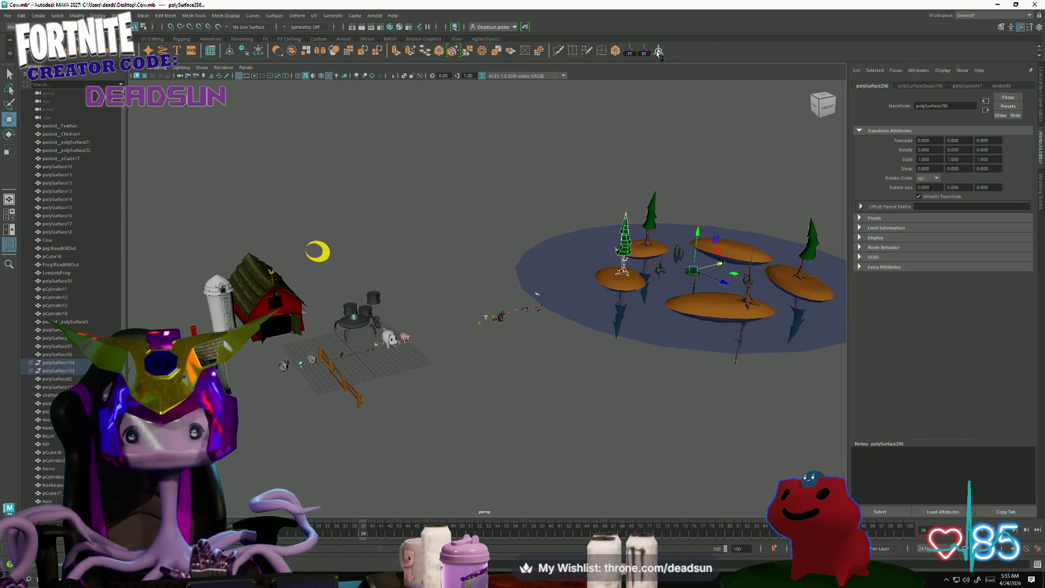
{"action": "left_click", "coordinate": [143, 15]}
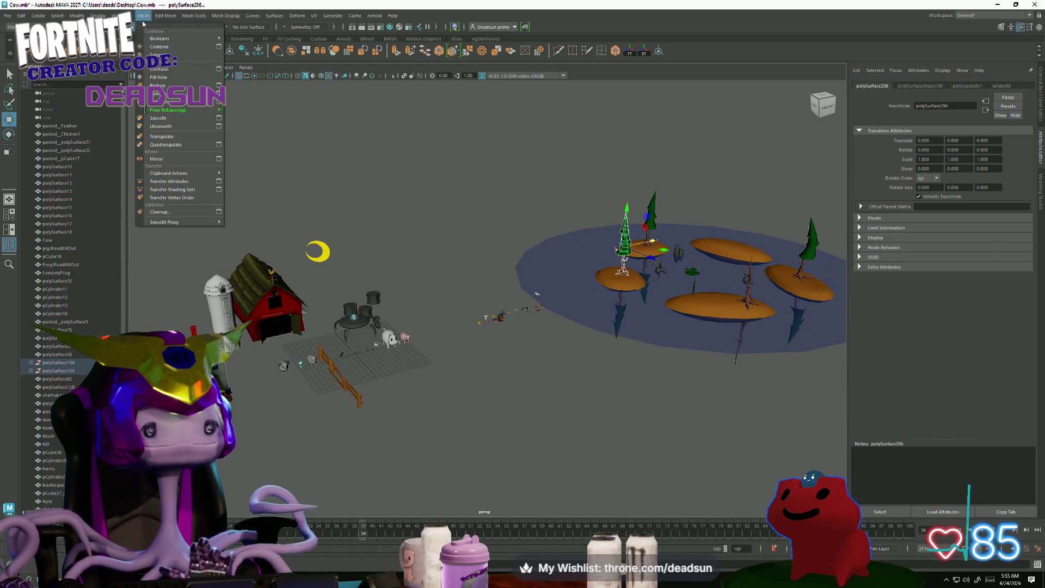
{"action": "left_click", "coordinate": [166, 45]}
{"action": "mouse_move", "coordinate": [658, 246]}
{"action": "left_mouse_down"}
{"action": "mouse_move", "coordinate": [364, 300]}
{"action": "mouse_move", "coordinate": [438, 291]}
{"action": "mouse_move", "coordinate": [436, 305]}
{"action": "mouse_move", "coordinate": [385, 275]}
{"action": "mouse_move", "coordinate": [414, 302]}
{"action": "mouse_move", "coordinate": [381, 300]}
{"action": "left_mouse_up"}
Slide the pine tree further along X toward Translate X -60.191.
{"action": "key", "text": "f"}
{"action": "left_click", "coordinate": [567, 319]}
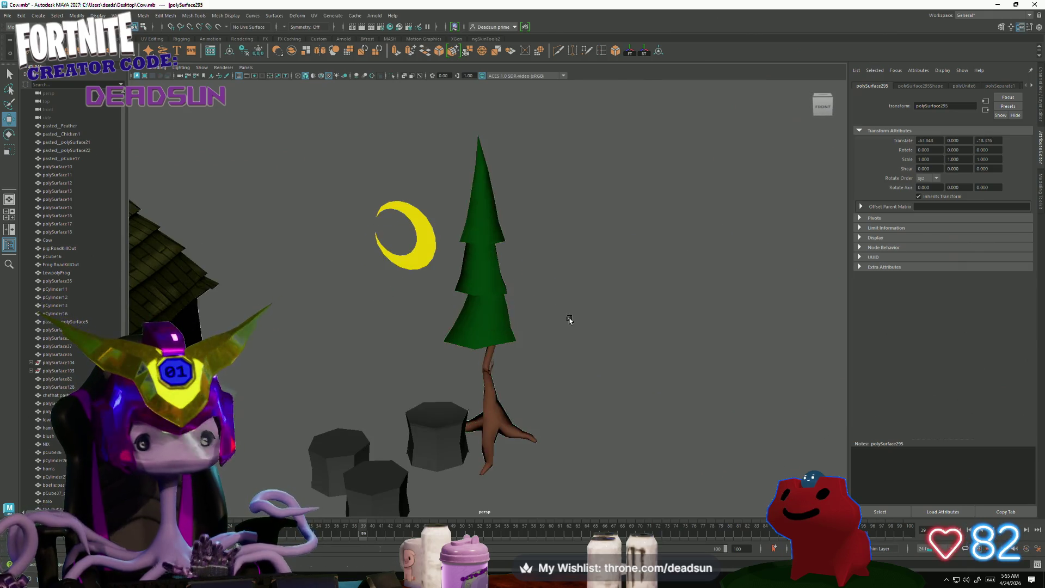
{"action": "left_click_drag", "start_coordinate": [566, 319], "coordinate": [561, 346], "text": "alt"}
{"action": "right_click_drag", "start_coordinate": [561, 346], "coordinate": [460, 376], "text": "alt"}
{"action": "left_click_drag", "start_coordinate": [460, 375], "coordinate": [485, 370], "text": "alt"}
{"action": "left_click", "coordinate": [485, 370]}
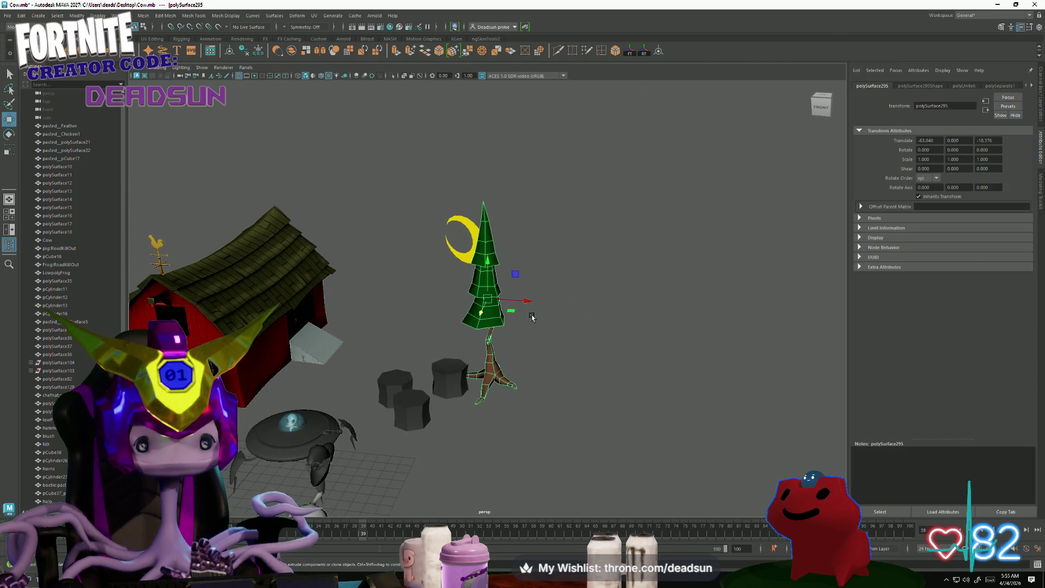
{"action": "mouse_move", "coordinate": [524, 305]}
{"action": "left_mouse_down"}
{"action": "mouse_move", "coordinate": [537, 299]}
{"action": "mouse_move", "coordinate": [415, 289]}
{"action": "mouse_move", "coordinate": [569, 308]}
{"action": "left_mouse_up"}
Reselect the pine tree and adjust its rotation near the barn.
{"action": "right_click_drag", "start_coordinate": [569, 308], "coordinate": [480, 305], "text": "alt"}
{"action": "left_click", "coordinate": [479, 305]}
{"action": "left_click_drag", "start_coordinate": [479, 305], "coordinate": [544, 349], "text": "alt"}
{"action": "mouse_move", "coordinate": [544, 348]}
{"action": "right_mouse_down", "text": "alt"}
{"action": "mouse_move", "coordinate": [587, 364]}
{"action": "mouse_move", "coordinate": [584, 272]}
{"action": "right_mouse_up", "text": "alt"}
{"action": "left_click_drag", "start_coordinate": [583, 273], "coordinate": [594, 327], "text": "alt"}
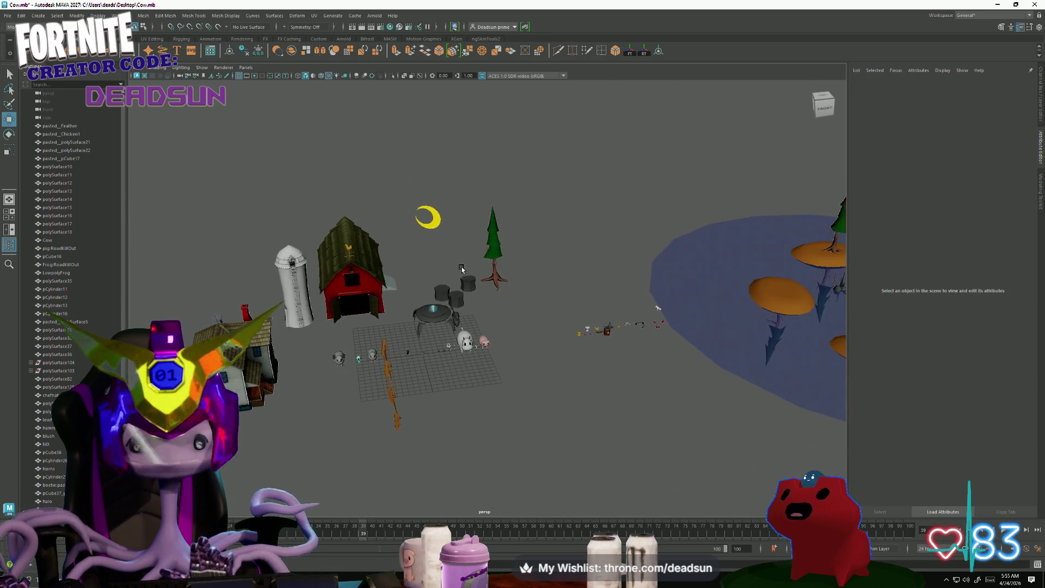
{"action": "right_click_drag", "start_coordinate": [593, 327], "coordinate": [569, 321], "text": "alt"}
{"action": "mouse_move", "coordinate": [569, 321]}
{"action": "left_mouse_down", "text": "alt"}
{"action": "mouse_move", "coordinate": [574, 308]}
{"action": "mouse_move", "coordinate": [570, 319]}
{"action": "left_mouse_up", "text": "alt"}
{"action": "right_click_drag", "start_coordinate": [570, 320], "coordinate": [608, 366], "text": "alt"}
{"action": "mouse_move", "coordinate": [609, 366]}
{"action": "left_mouse_down", "text": "alt"}
{"action": "mouse_move", "coordinate": [534, 366]}
{"action": "mouse_move", "coordinate": [588, 345]}
{"action": "left_mouse_up", "text": "alt"}
{"action": "left_click", "coordinate": [599, 313]}
{"action": "key", "text": "e"}
{"action": "left_click_drag", "start_coordinate": [627, 234], "coordinate": [599, 235]}
Check the tree beside the stumps from several angles, then create a polygon sphere.
{"action": "left_click", "coordinate": [599, 381]}
{"action": "right_click_drag", "start_coordinate": [599, 382], "coordinate": [472, 362], "text": "alt"}
{"action": "mouse_move", "coordinate": [473, 362]}
{"action": "left_mouse_down", "text": "alt"}
{"action": "mouse_move", "coordinate": [440, 374]}
{"action": "mouse_move", "coordinate": [422, 421]}
{"action": "mouse_move", "coordinate": [455, 426]}
{"action": "mouse_move", "coordinate": [488, 385]}
{"action": "mouse_move", "coordinate": [415, 399]}
{"action": "mouse_move", "coordinate": [465, 342]}
{"action": "left_mouse_up", "text": "alt"}
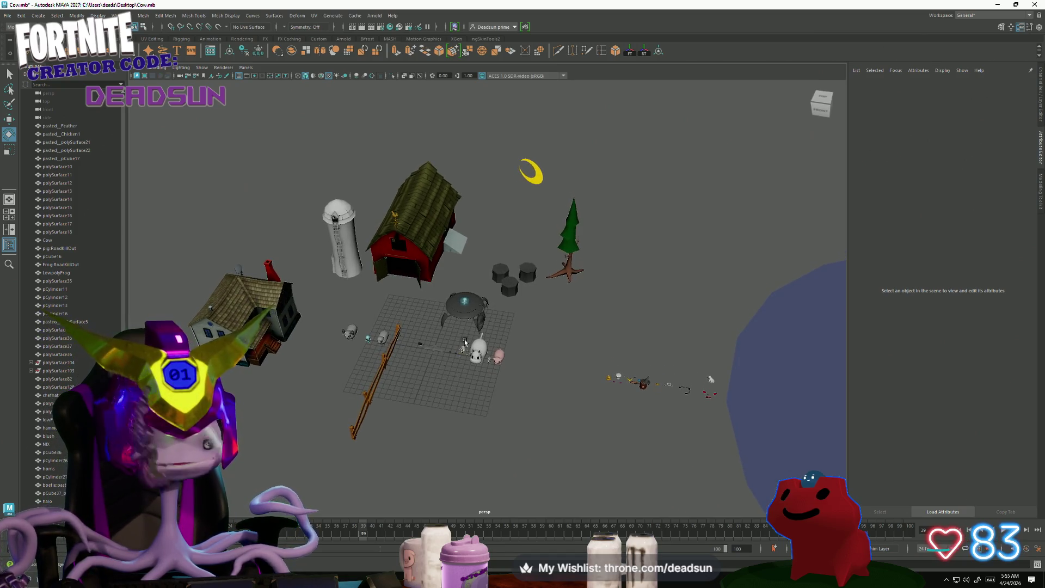
{"action": "left_click", "coordinate": [505, 298]}
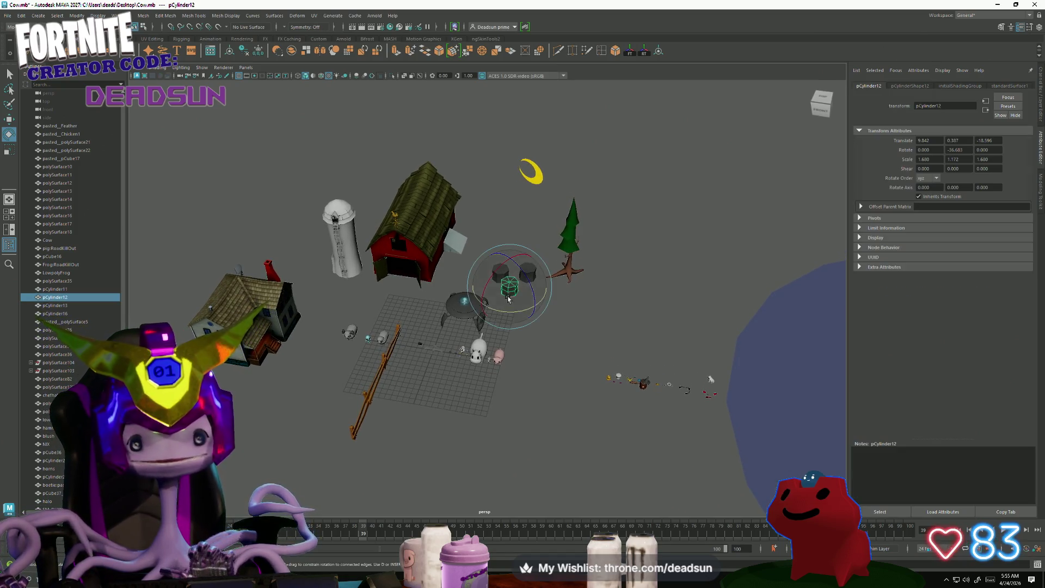
{"action": "left_click", "coordinate": [437, 283]}
{"action": "right_click_drag", "start_coordinate": [437, 283], "coordinate": [518, 396], "text": "alt"}
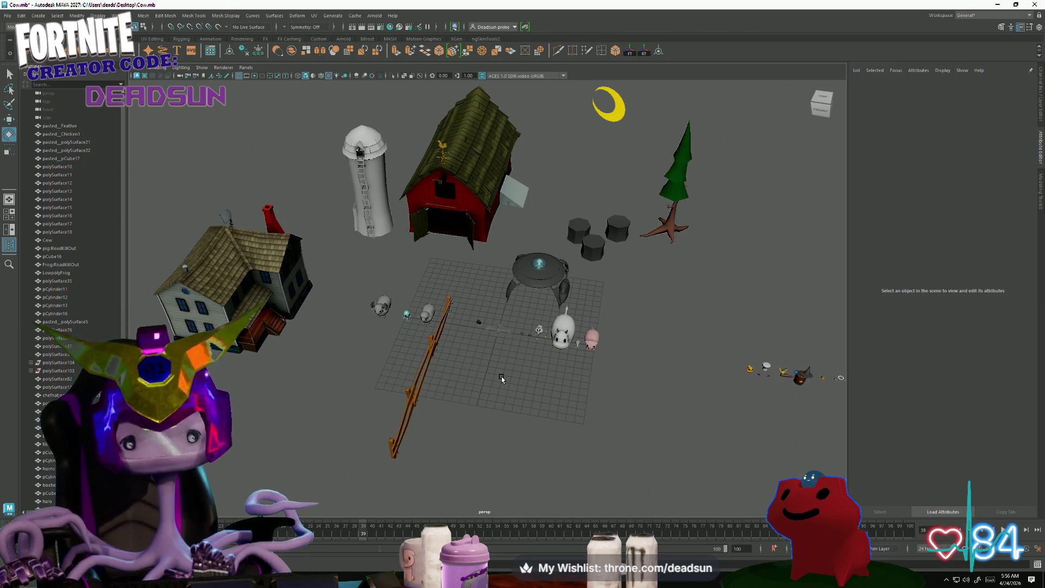
{"action": "right_click_drag", "start_coordinate": [462, 378], "coordinate": [292, 408], "text": "alt"}
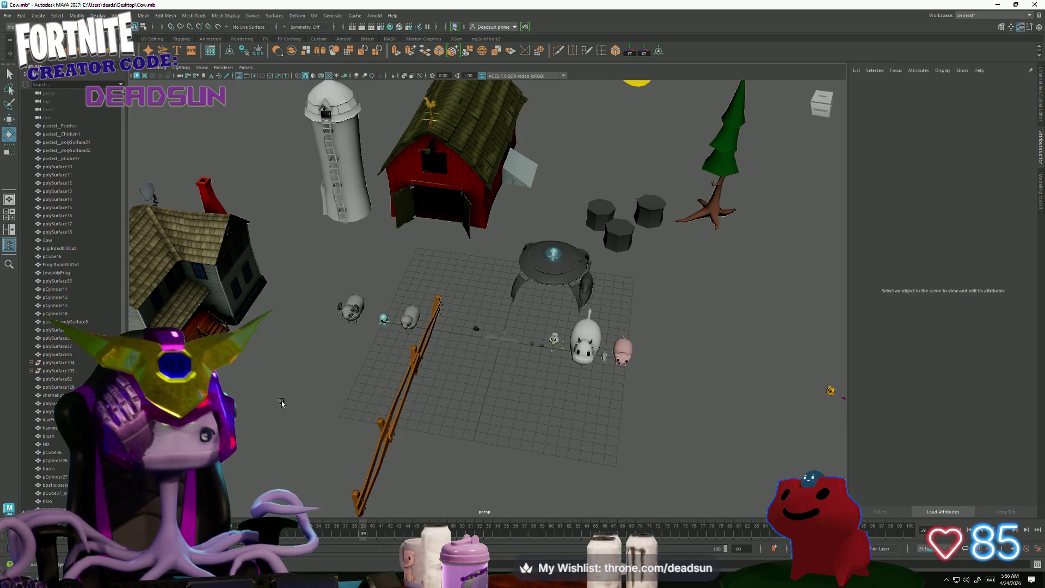
{"action": "right_click_drag", "start_coordinate": [308, 392], "coordinate": [261, 351], "text": "alt"}
{"action": "mouse_move", "coordinate": [261, 350]}
{"action": "left_mouse_down", "text": "alt"}
{"action": "mouse_move", "coordinate": [333, 391]}
{"action": "mouse_move", "coordinate": [311, 373]}
{"action": "left_mouse_up", "text": "alt"}
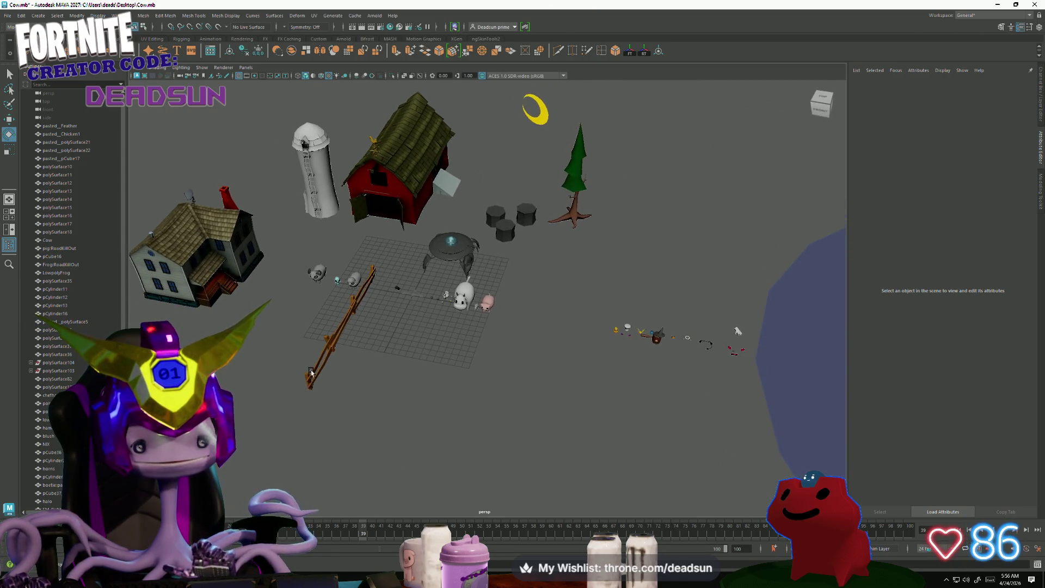
{"action": "mouse_move", "coordinate": [369, 267]}
{"action": "left_mouse_down", "text": "alt"}
{"action": "mouse_move", "coordinate": [287, 271]}
{"action": "mouse_move", "coordinate": [381, 306]}
{"action": "mouse_move", "coordinate": [413, 364]}
{"action": "mouse_move", "coordinate": [399, 358]}
{"action": "left_mouse_up", "text": "alt"}
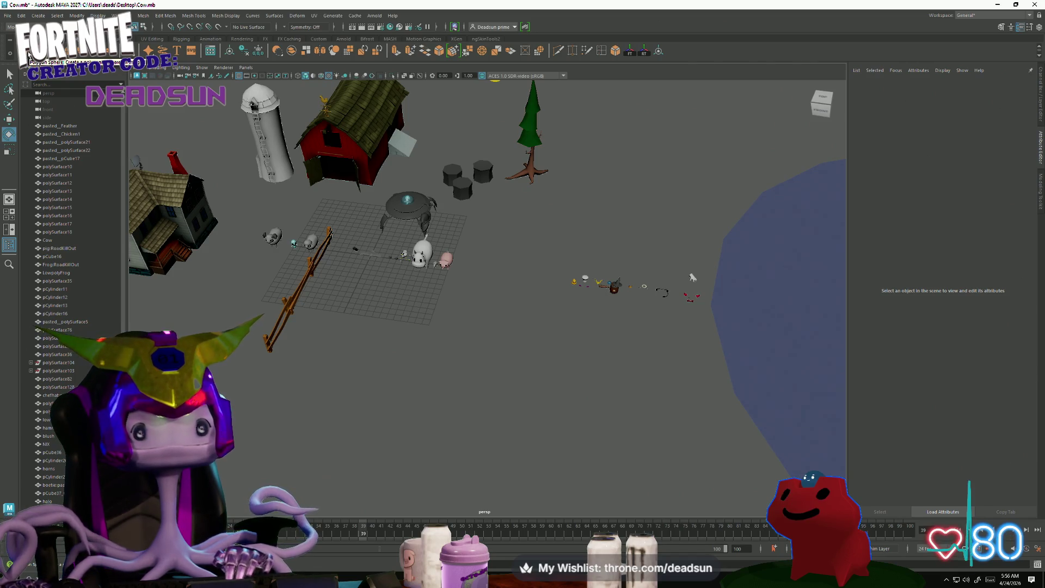
{"action": "left_click", "coordinate": [28, 53]}
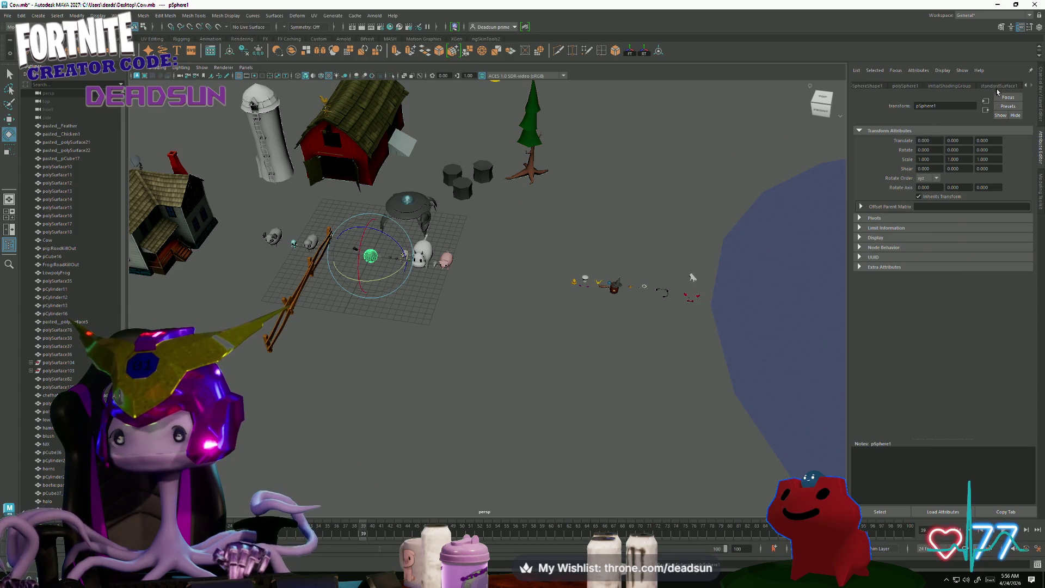
Give polySphere1 10 axis and 5 height subdivisions and move it toward the fence.
{"action": "left_click", "coordinate": [904, 86]}
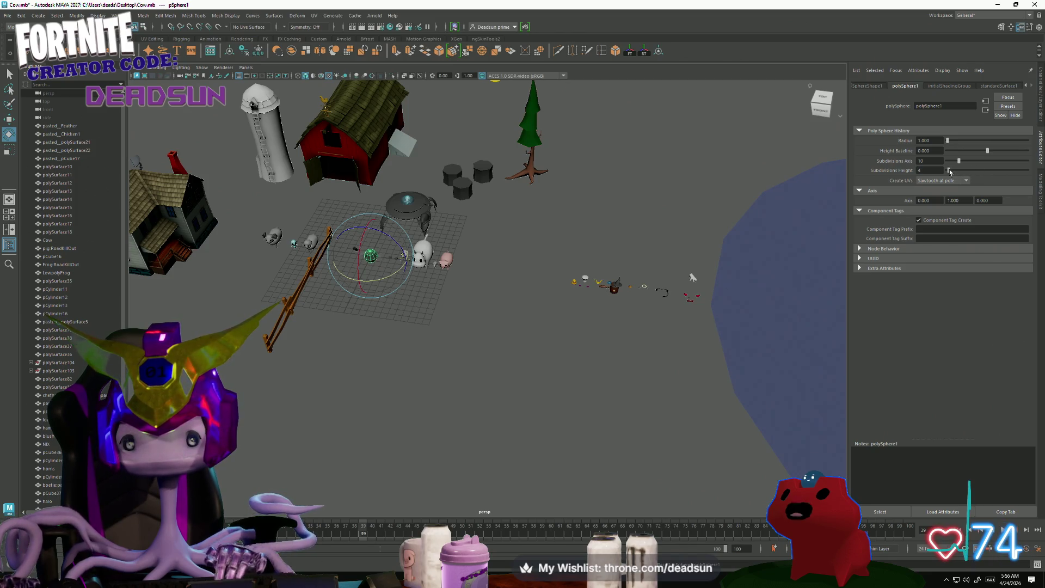
{"action": "key", "text": "f"}
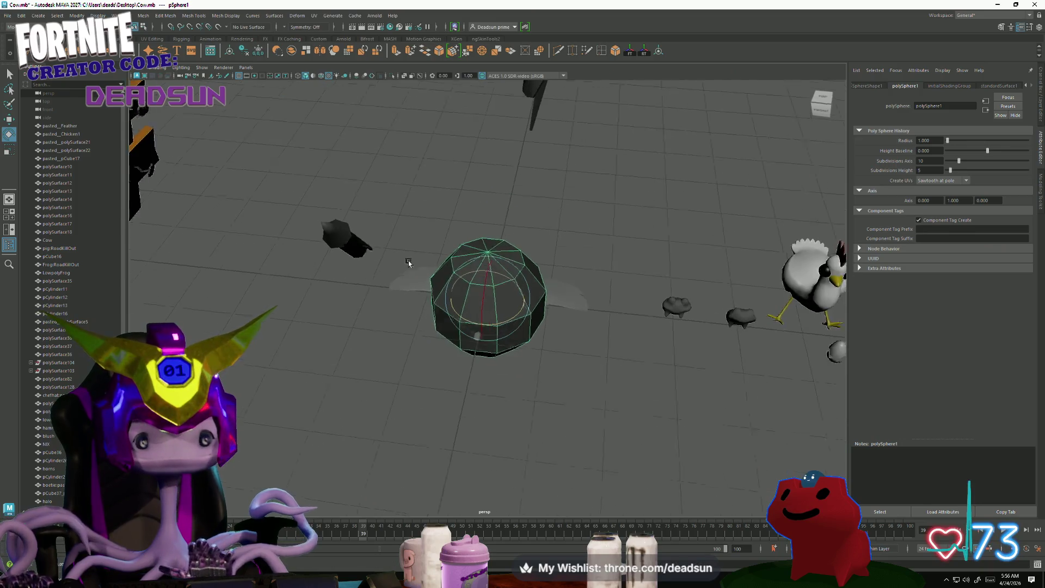
{"action": "mouse_move", "coordinate": [409, 263]}
{"action": "left_mouse_down", "text": "alt"}
{"action": "mouse_move", "coordinate": [407, 240]}
{"action": "mouse_move", "coordinate": [555, 279]}
{"action": "mouse_move", "coordinate": [528, 277]}
{"action": "left_mouse_up", "text": "alt"}
{"action": "key", "text": "w"}
{"action": "middle_click_drag", "start_coordinate": [484, 325], "coordinate": [450, 463]}
Orbit around the sphere, trial-select its lower faces, then clear the selection.
{"action": "mouse_move", "coordinate": [449, 463]}
{"action": "left_mouse_down", "text": "alt"}
{"action": "mouse_move", "coordinate": [366, 393]}
{"action": "mouse_move", "coordinate": [395, 345]}
{"action": "mouse_move", "coordinate": [378, 336]}
{"action": "mouse_move", "coordinate": [392, 338]}
{"action": "mouse_move", "coordinate": [379, 343]}
{"action": "mouse_move", "coordinate": [314, 280]}
{"action": "left_mouse_up", "text": "alt"}
{"action": "right_click_drag", "start_coordinate": [315, 280], "coordinate": [305, 261]}
{"action": "left_click_drag", "start_coordinate": [305, 261], "coordinate": [250, 305], "text": "alt"}
{"action": "left_click_drag", "start_coordinate": [252, 263], "coordinate": [354, 349]}
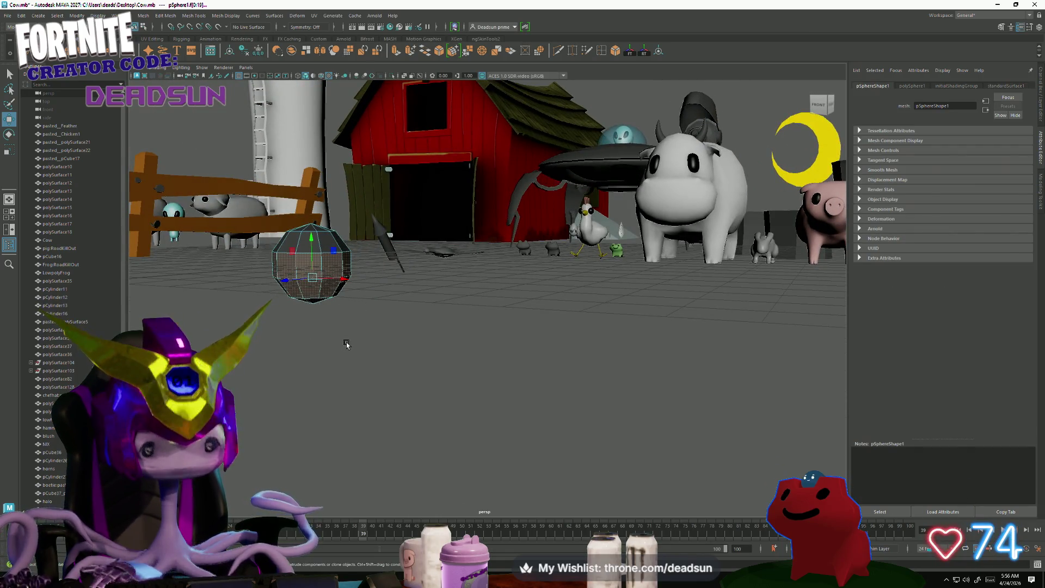
{"action": "left_click", "coordinate": [346, 344]}
{"action": "key", "text": "space"}
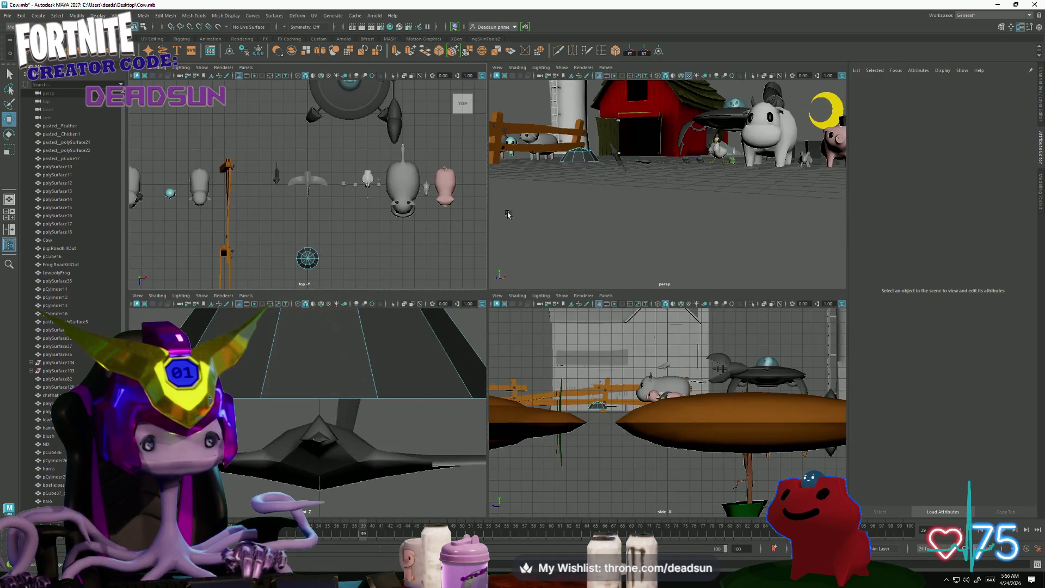
Delete the sphere's lower faces to leave a dome sitting on the ground.
{"action": "key", "text": "space"}
{"action": "left_click_drag", "start_coordinate": [508, 214], "coordinate": [491, 267], "text": "alt"}
{"action": "right_click", "coordinate": [291, 285]}
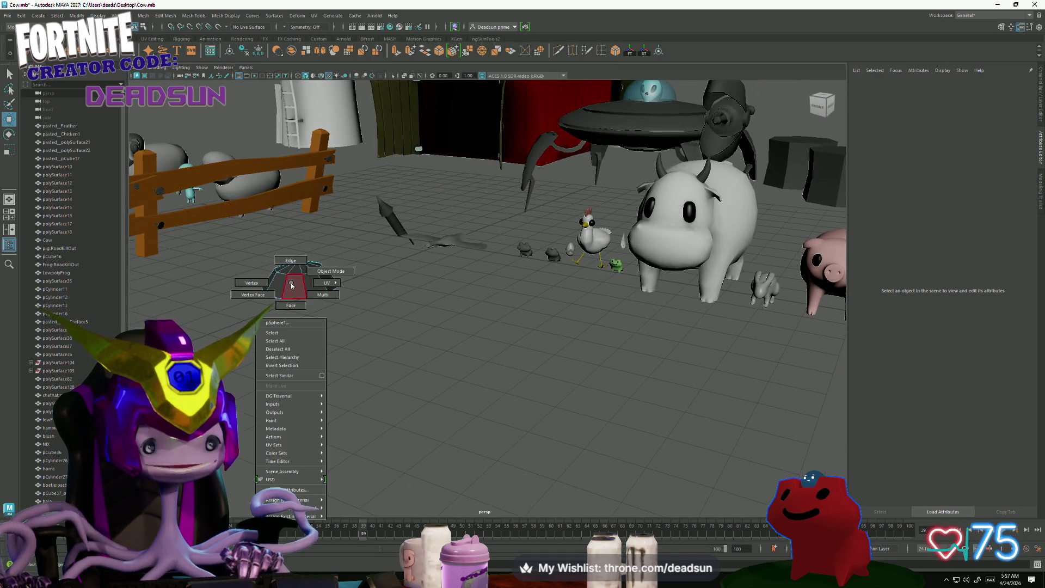
{"action": "key", "text": "ctrl+z"}
{"action": "key", "text": "f"}
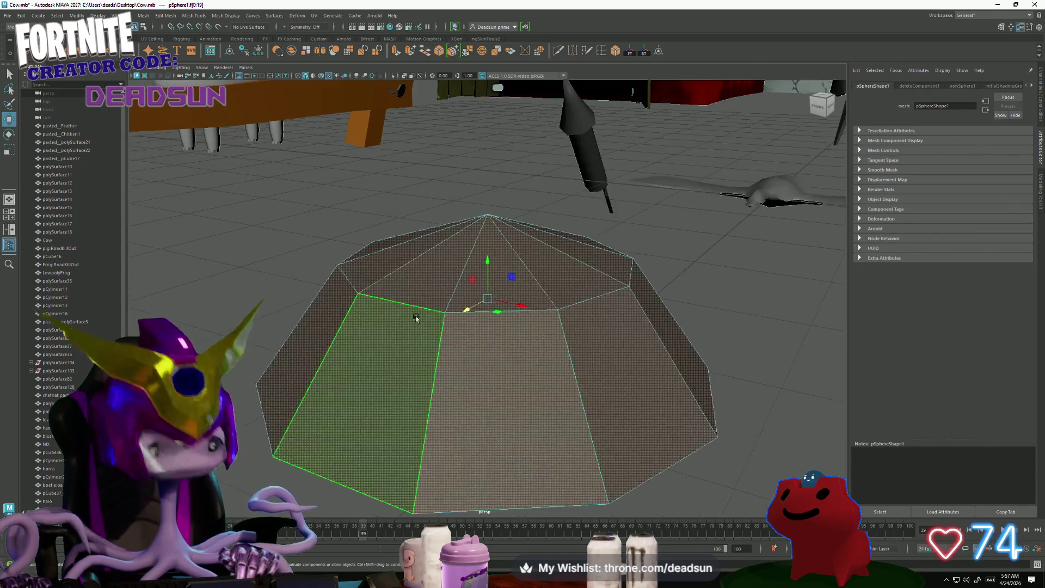
{"action": "scroll", "coordinate": [358, 313], "scroll_direction": "down", "scroll_amount": 5}
{"action": "mouse_move", "coordinate": [357, 312]}
{"action": "left_mouse_down", "text": "alt"}
{"action": "mouse_move", "coordinate": [357, 343]}
{"action": "mouse_move", "coordinate": [348, 316]}
{"action": "left_mouse_up", "text": "alt"}
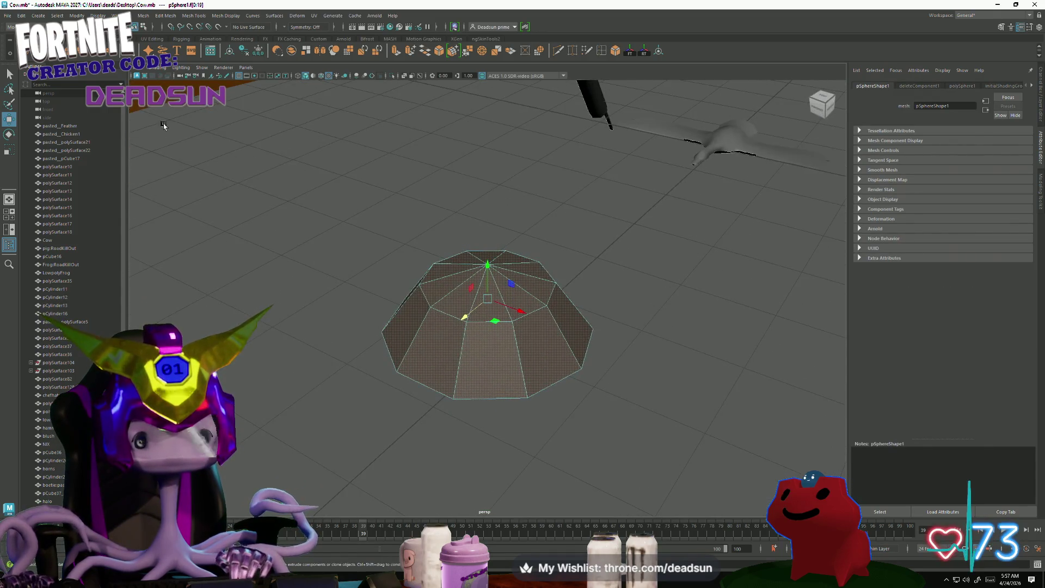
{"action": "left_click_drag", "start_coordinate": [416, 288], "coordinate": [420, 268], "text": "alt"}
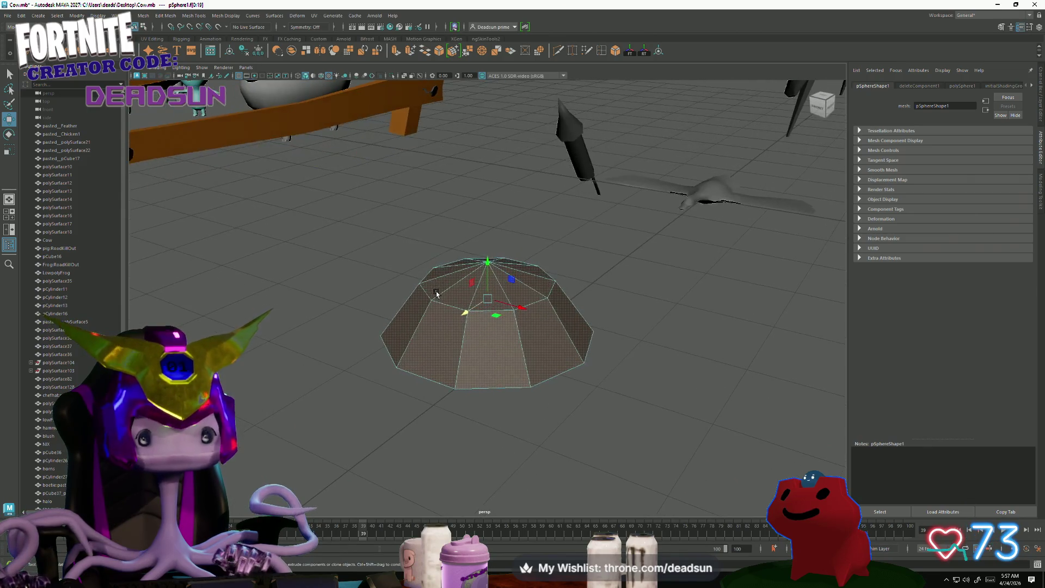
{"action": "right_click_drag", "start_coordinate": [492, 336], "coordinate": [495, 306]}
{"action": "key", "text": "e"}
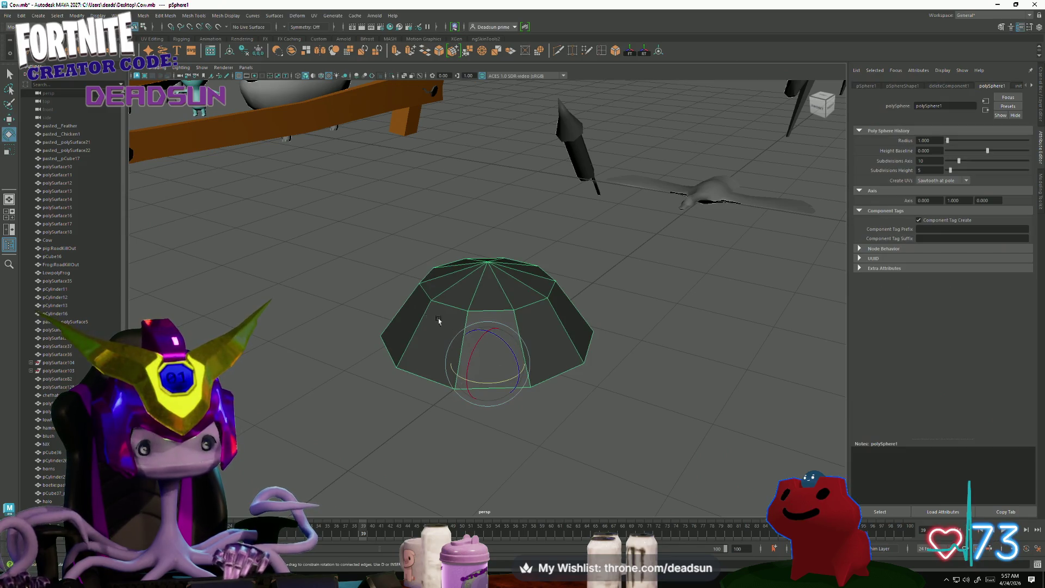
Apply Harden Edge to the dome, then duplicate it, shrink the copy and raise it slightly.
{"action": "left_click", "coordinate": [226, 16]}
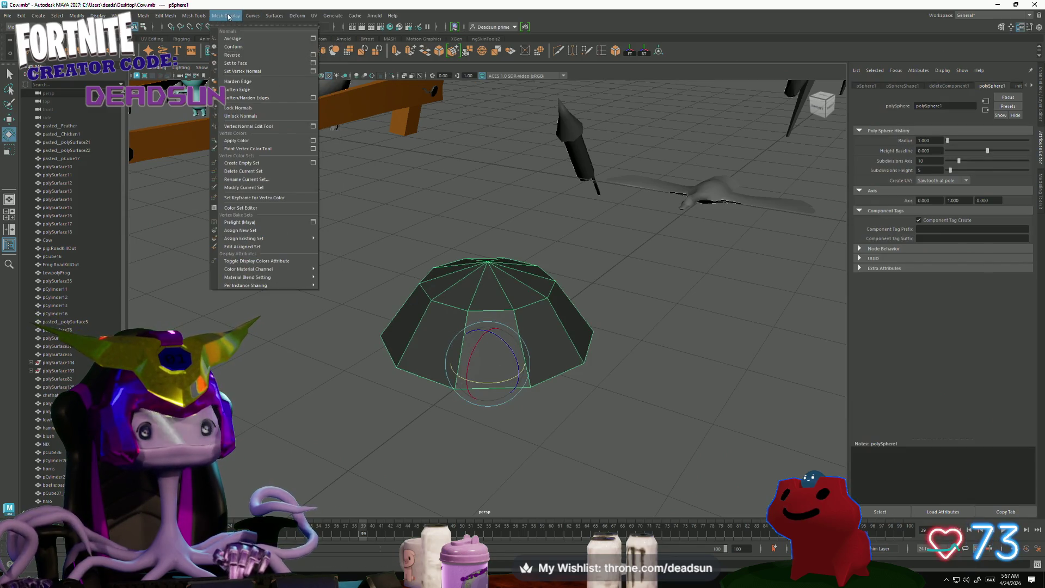
{"action": "left_click", "coordinate": [242, 90]}
{"action": "mouse_move", "coordinate": [307, 249]}
{"action": "left_mouse_down", "text": "alt"}
{"action": "mouse_move", "coordinate": [378, 392]}
{"action": "mouse_move", "coordinate": [463, 333]}
{"action": "mouse_move", "coordinate": [490, 339]}
{"action": "left_mouse_up", "text": "alt"}
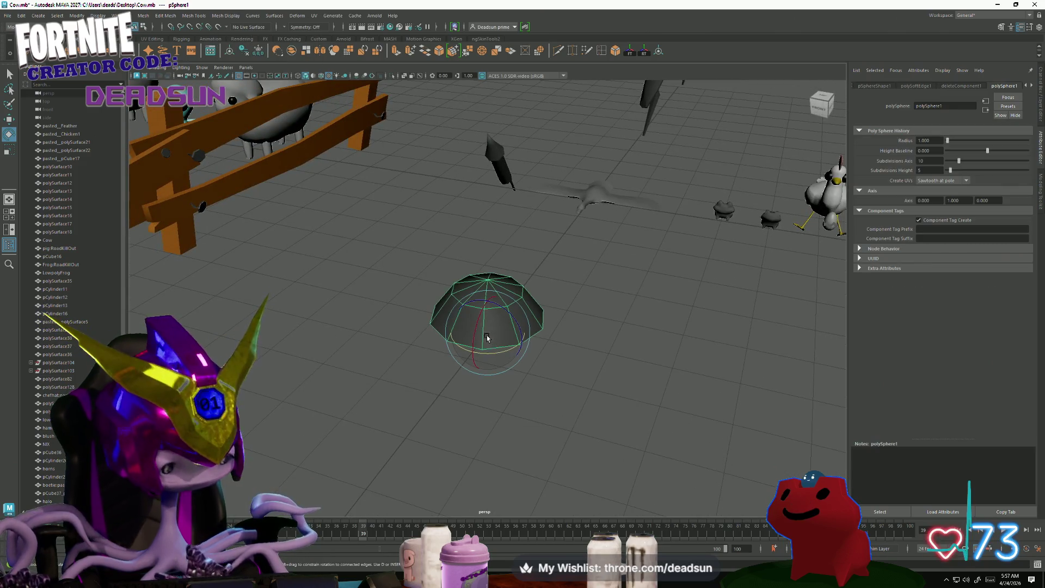
{"action": "key", "text": "ctrl+d"}
{"action": "key", "text": "w"}
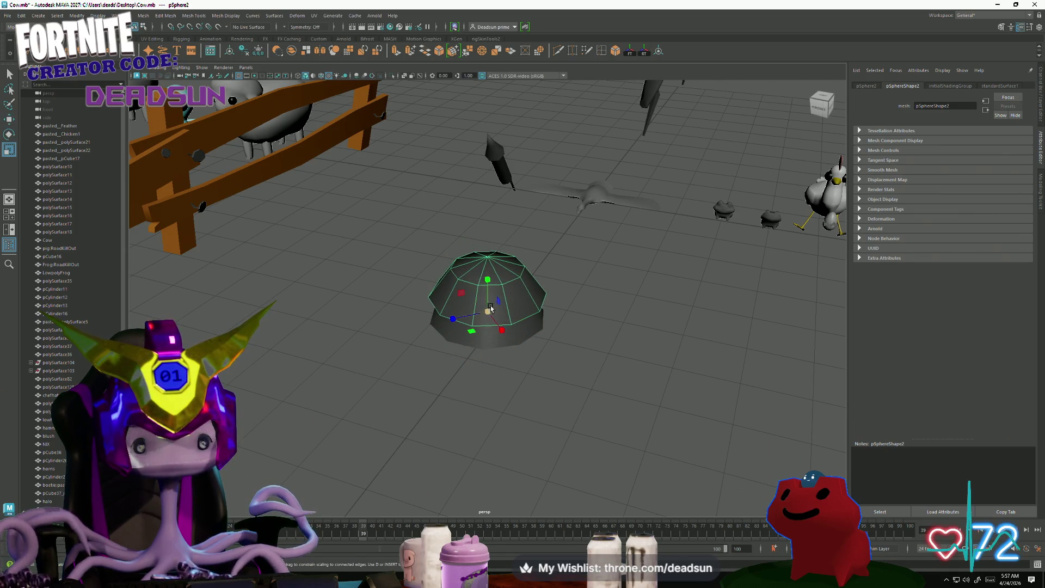
{"action": "left_click_drag", "start_coordinate": [477, 315], "coordinate": [462, 317]}
{"action": "key", "text": "e"}
{"action": "key", "text": "w"}
{"action": "left_click_drag", "start_coordinate": [488, 306], "coordinate": [488, 274]}
Zoom out to review the domes on the farm and select the duplicate pSphere2.
{"action": "key", "text": "r"}
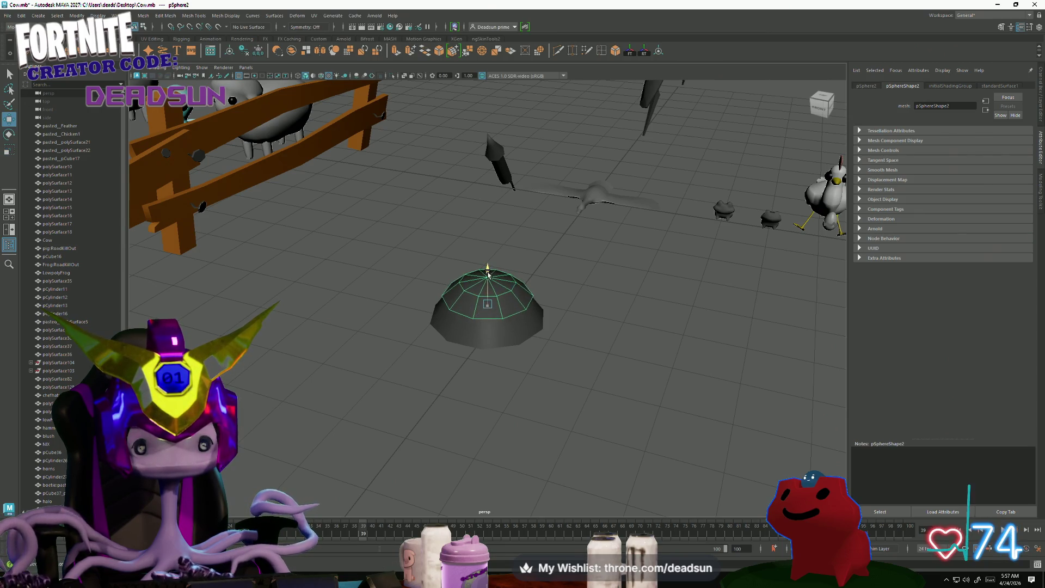
{"action": "mouse_move", "coordinate": [548, 349]}
{"action": "left_mouse_down", "text": "alt"}
{"action": "mouse_move", "coordinate": [408, 380]}
{"action": "mouse_move", "coordinate": [404, 361]}
{"action": "left_mouse_up", "text": "alt"}
{"action": "left_click", "coordinate": [364, 374]}
{"action": "right_click_drag", "start_coordinate": [404, 361], "coordinate": [523, 362], "text": "alt"}
{"action": "mouse_move", "coordinate": [523, 362]}
{"action": "left_mouse_down", "text": "alt"}
{"action": "mouse_move", "coordinate": [498, 346]}
{"action": "mouse_move", "coordinate": [499, 384]}
{"action": "left_mouse_up", "text": "alt"}
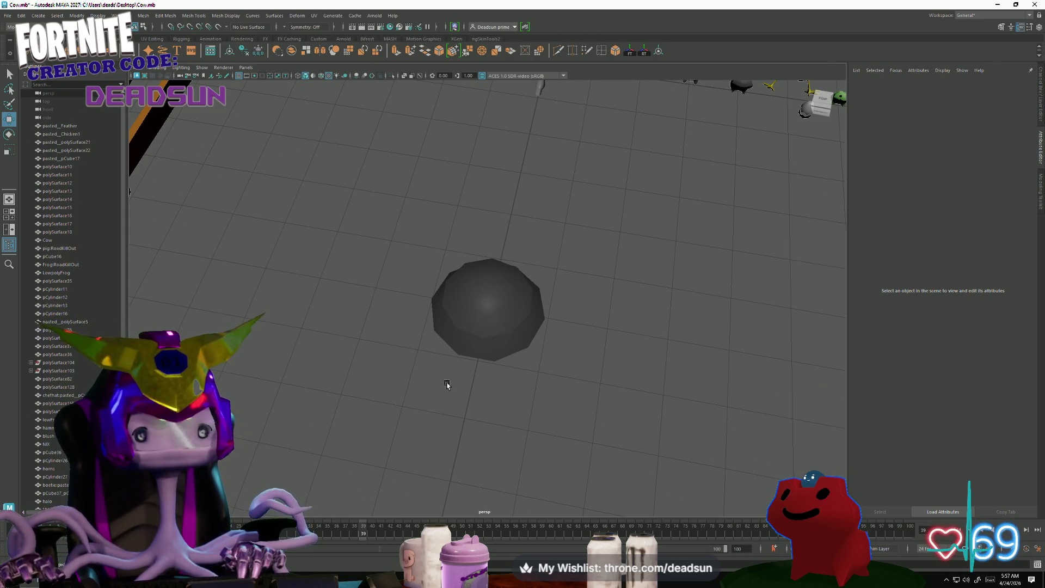
{"action": "left_click", "coordinate": [481, 312]}
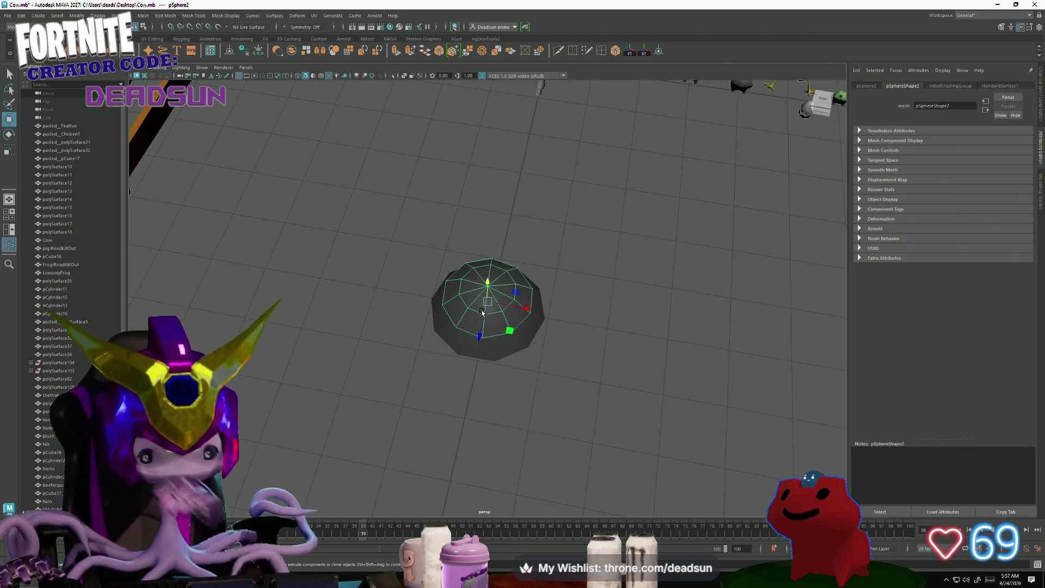
Nudge the dome left along X, then frame it from a low side view.
{"action": "mouse_move", "coordinate": [494, 350]}
{"action": "left_mouse_down", "text": "alt"}
{"action": "mouse_move", "coordinate": [474, 404]}
{"action": "mouse_move", "coordinate": [506, 381]}
{"action": "mouse_move", "coordinate": [550, 378]}
{"action": "mouse_move", "coordinate": [404, 402]}
{"action": "mouse_move", "coordinate": [371, 441]}
{"action": "mouse_move", "coordinate": [390, 463]}
{"action": "mouse_move", "coordinate": [380, 439]}
{"action": "left_mouse_up", "text": "alt"}
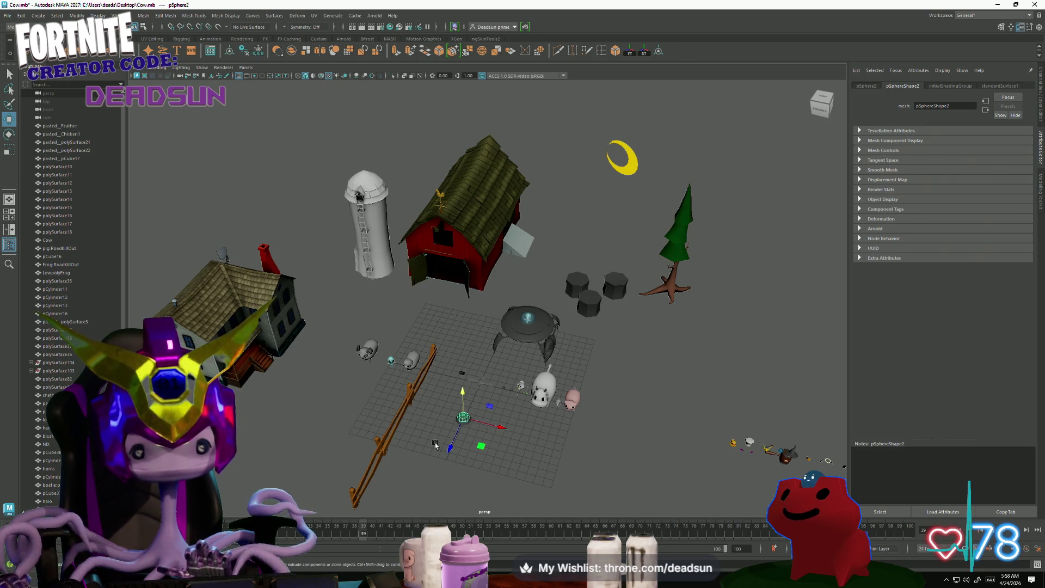
{"action": "left_click_drag", "start_coordinate": [497, 429], "coordinate": [446, 418]}
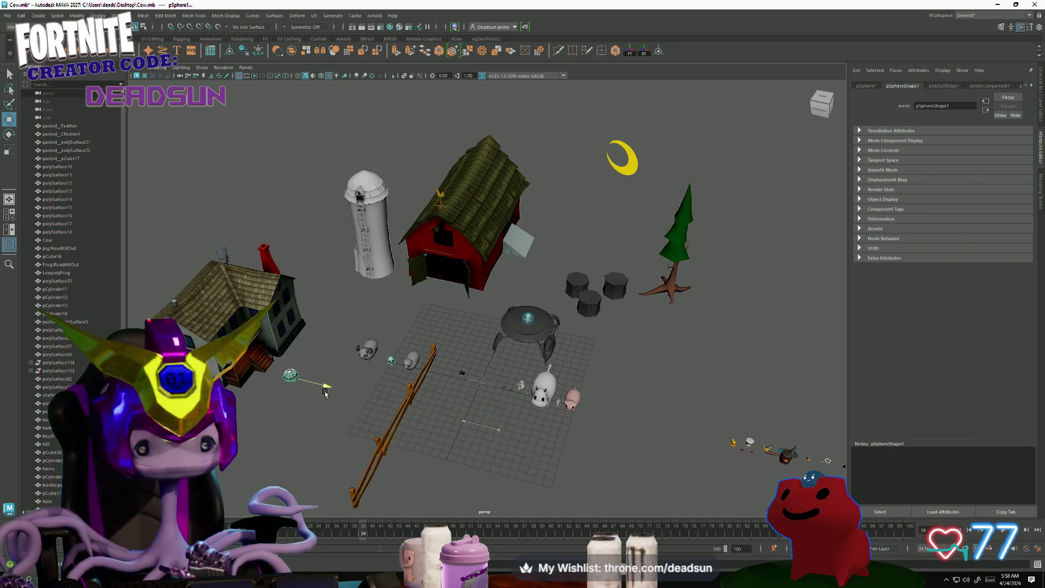
{"action": "key", "text": "f"}
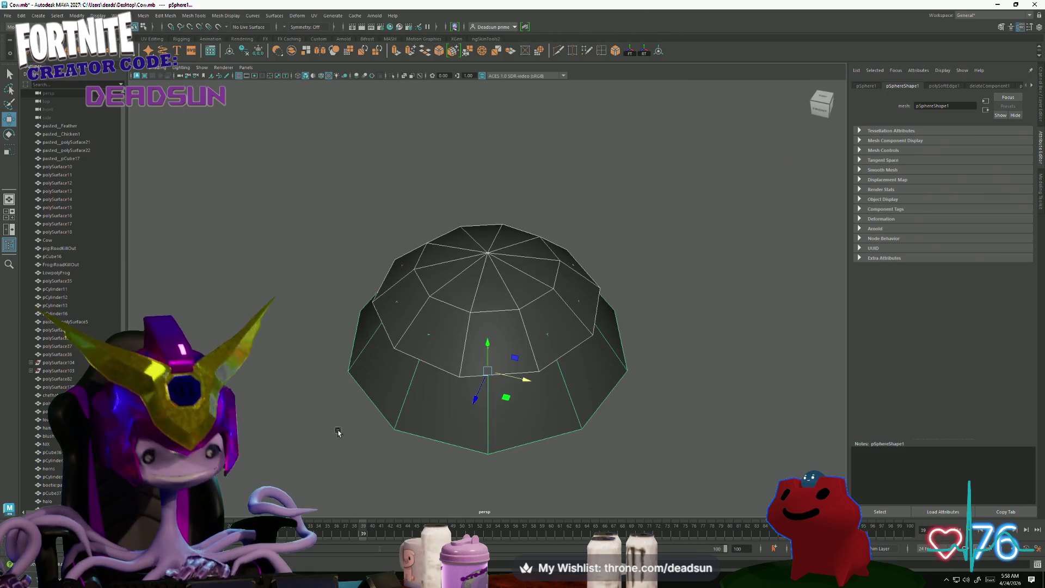
{"action": "left_click", "coordinate": [351, 451]}
{"action": "scroll", "coordinate": [402, 416], "scroll_direction": "down", "scroll_amount": 3}
{"action": "left_click_drag", "start_coordinate": [401, 415], "coordinate": [434, 362], "text": "alt"}
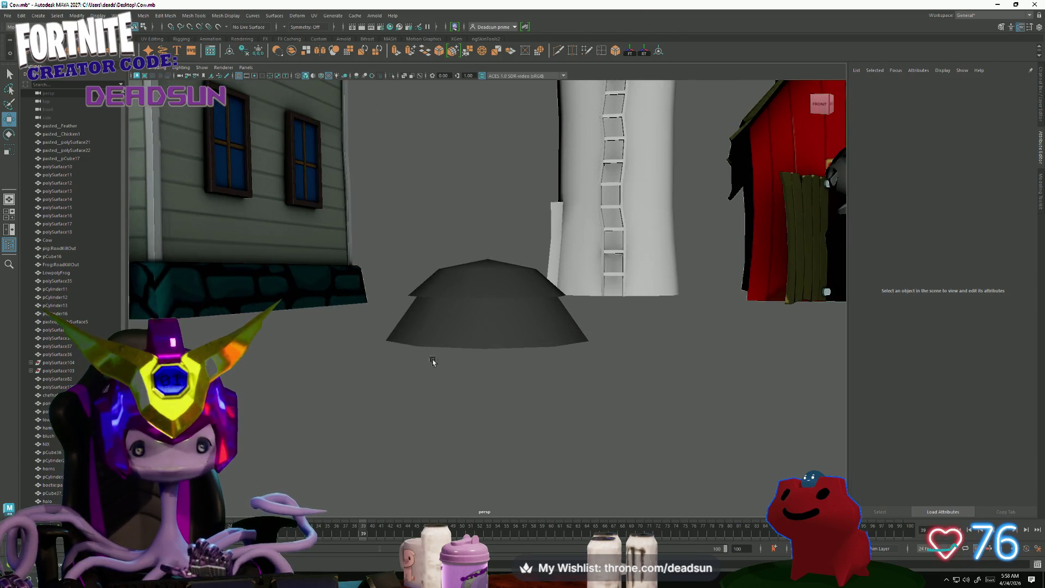
Look over the tiered mound from several angles and select its top cap, pSphere2.
{"action": "left_click", "coordinate": [490, 266]}
{"action": "left_click_drag", "start_coordinate": [494, 227], "coordinate": [499, 331], "text": "alt"}
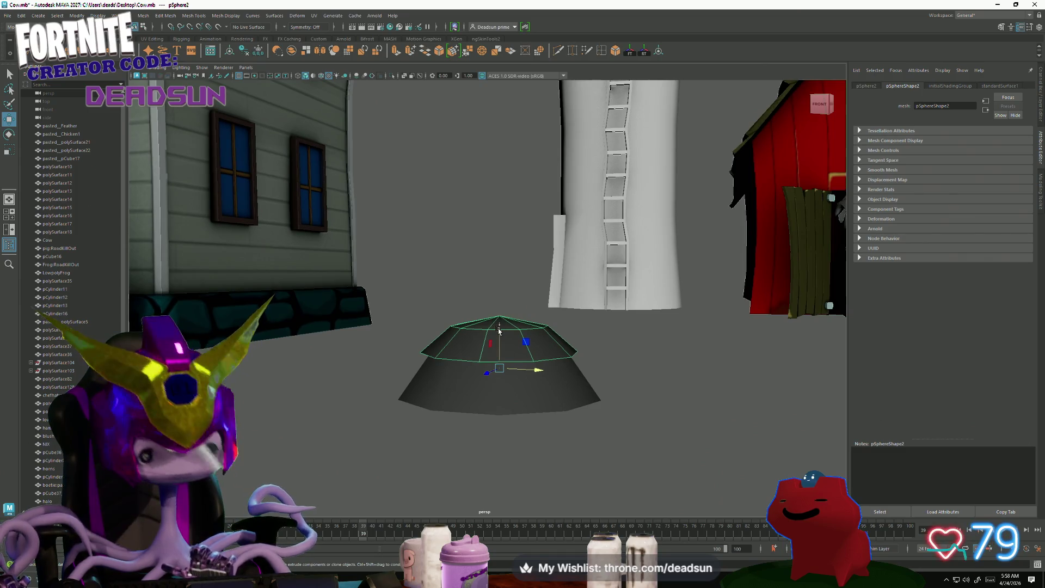
{"action": "left_click_drag", "start_coordinate": [500, 399], "coordinate": [490, 393], "text": "alt"}
{"action": "left_click", "coordinate": [493, 361]}
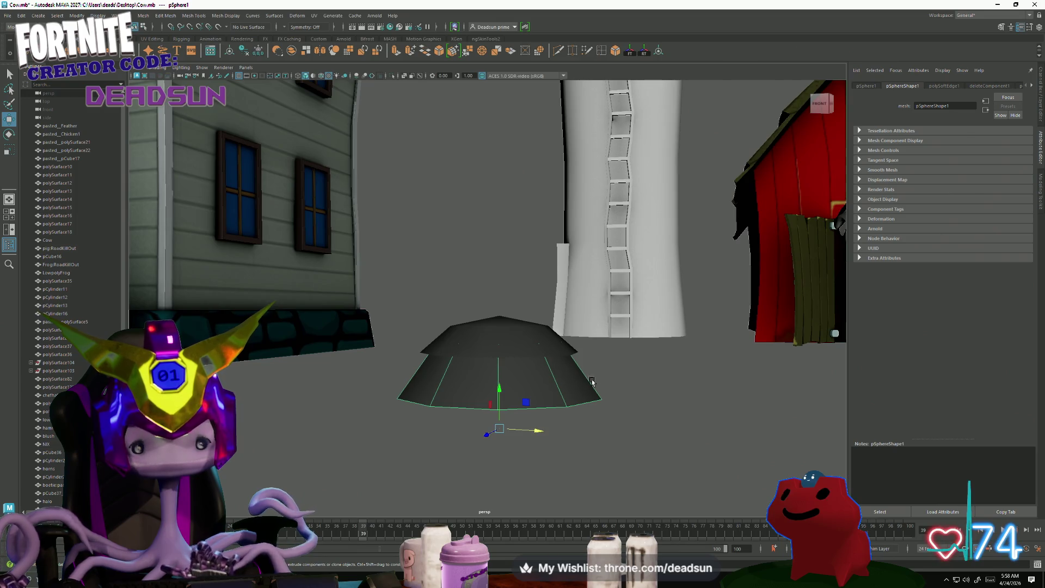
{"action": "scroll", "coordinate": [592, 381], "scroll_direction": "down", "scroll_amount": 5}
{"action": "mouse_move", "coordinate": [368, 370]}
{"action": "left_mouse_down", "text": "alt"}
{"action": "mouse_move", "coordinate": [368, 408]}
{"action": "mouse_move", "coordinate": [390, 373]}
{"action": "left_mouse_up", "text": "alt"}
{"action": "left_click", "coordinate": [477, 308]}
{"action": "left_click_drag", "start_coordinate": [478, 307], "coordinate": [488, 353], "text": "alt"}
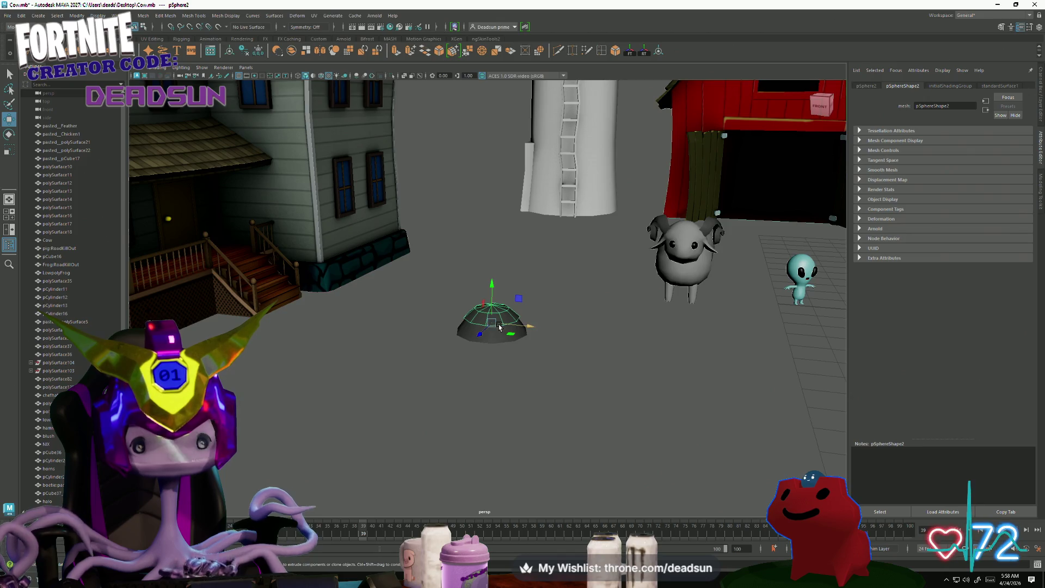
Duplicate pSphere2 with Ctrl+D and raise the copy in Y above the original.
{"action": "key", "text": "r"}
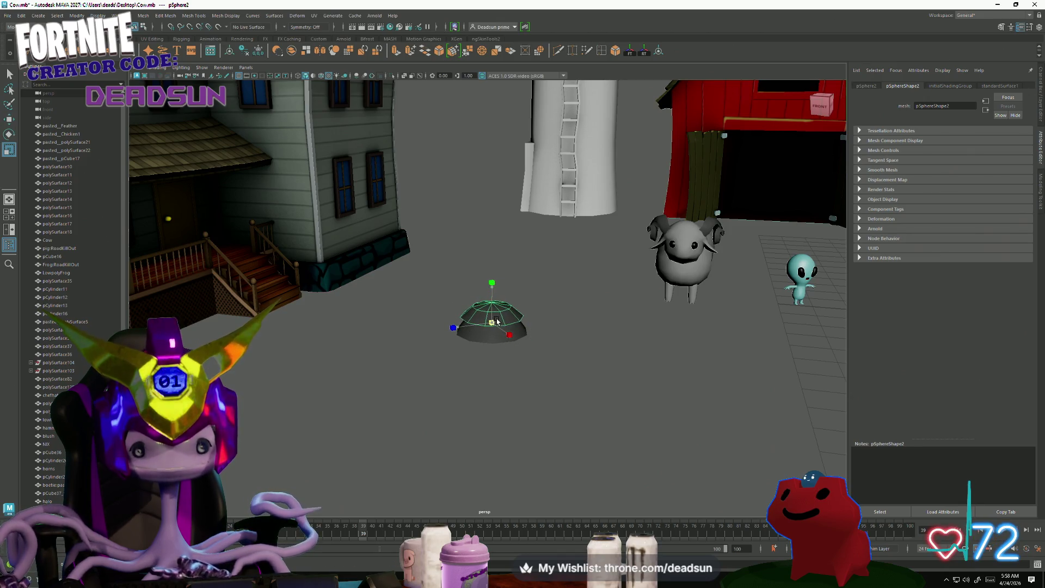
{"action": "key", "text": "ctrl+d"}
{"action": "key", "text": "w"}
{"action": "mouse_move", "coordinate": [491, 291]}
{"action": "left_mouse_down"}
{"action": "mouse_move", "coordinate": [492, 223]}
{"action": "mouse_move", "coordinate": [491, 238]}
{"action": "left_mouse_up"}
{"action": "key", "text": "r"}
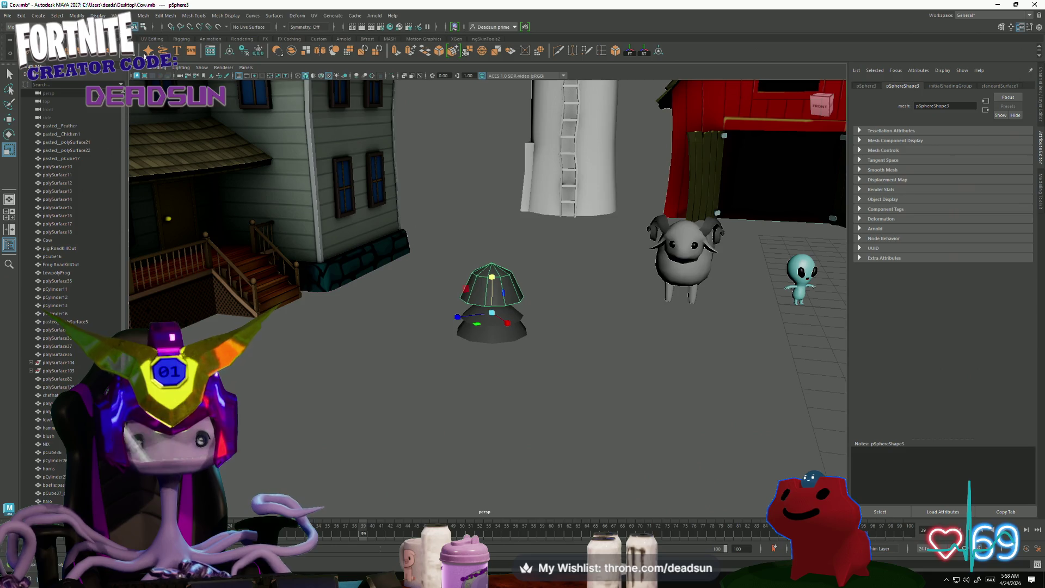
{"action": "left_click", "coordinate": [162, 18]}
Insert an edge loop around the upper tier, then widen it and raise it up the dome.
{"action": "mouse_move", "coordinate": [148, 18]}
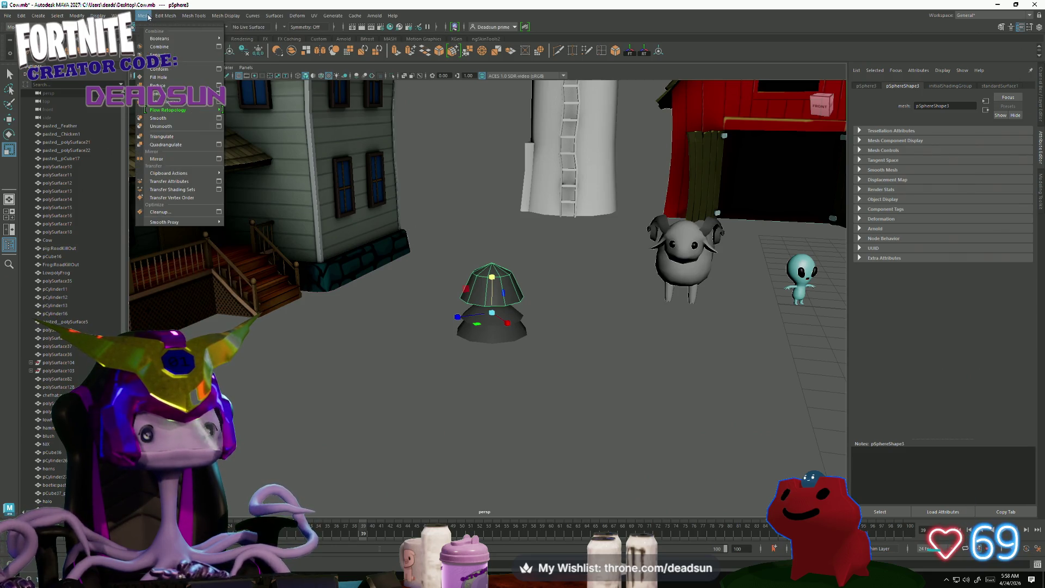
{"action": "left_click", "coordinate": [374, 285]}
{"action": "mouse_move", "coordinate": [376, 286]}
{"action": "right_mouse_down", "text": "alt"}
{"action": "mouse_move", "coordinate": [450, 326]}
{"action": "mouse_move", "coordinate": [498, 385]}
{"action": "mouse_move", "coordinate": [577, 438]}
{"action": "right_mouse_up", "text": "alt"}
{"action": "left_click", "coordinate": [602, 51]}
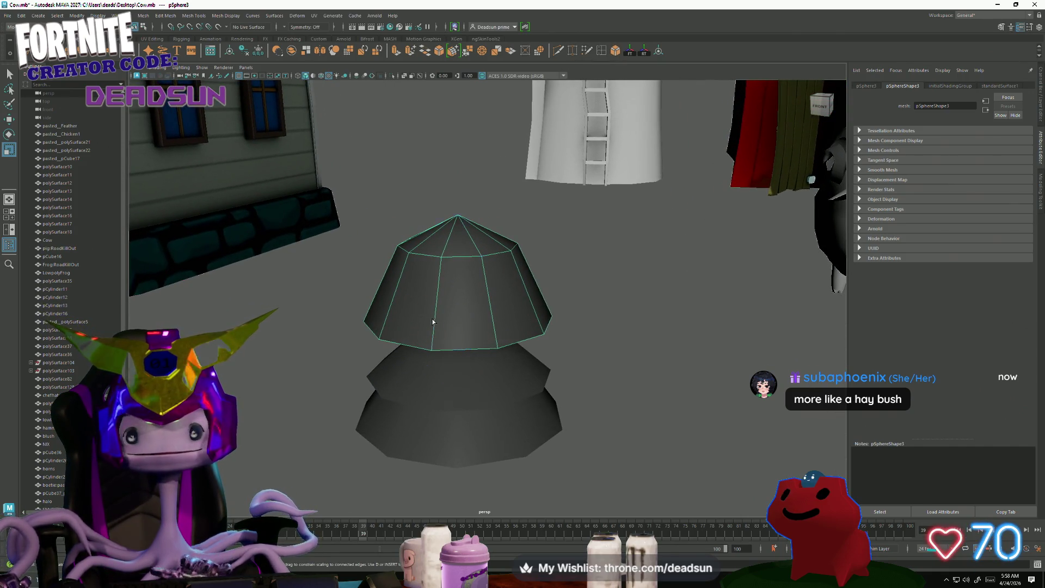
{"action": "left_click", "coordinate": [490, 321]}
{"action": "mouse_move", "coordinate": [458, 280]}
{"action": "left_mouse_down"}
{"action": "mouse_move", "coordinate": [473, 277]}
{"action": "mouse_move", "coordinate": [439, 334]}
{"action": "left_mouse_up"}
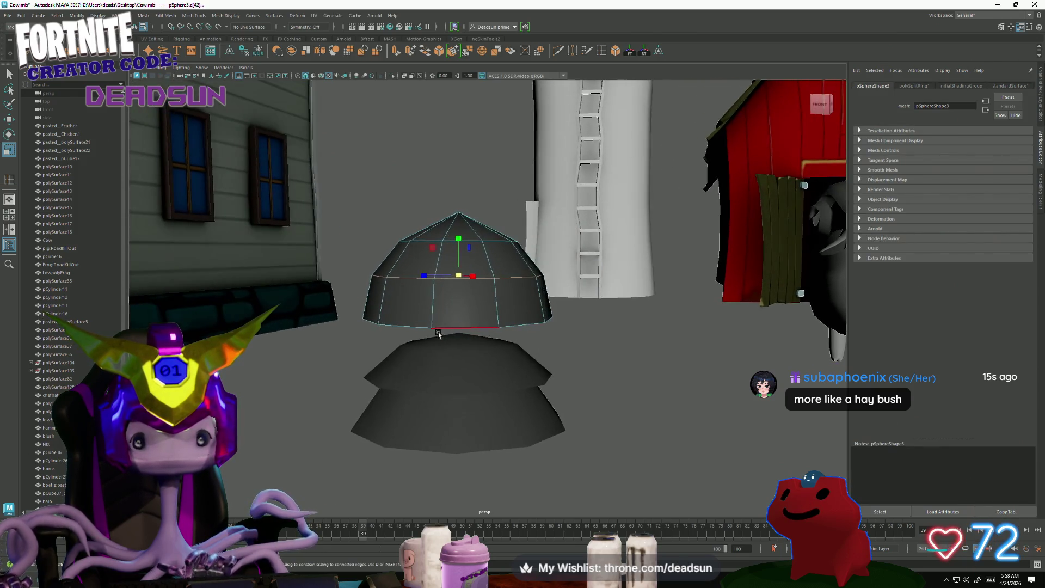
{"action": "key", "text": "w"}
{"action": "left_click_drag", "start_coordinate": [458, 261], "coordinate": [458, 250]}
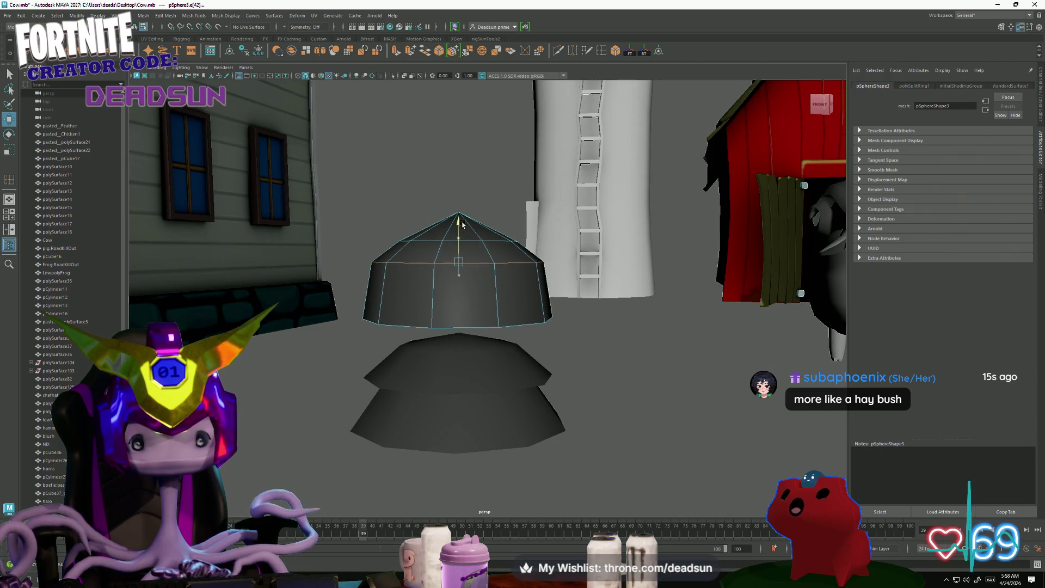
Raise and widen the dome's bottom loop, then lower its top vertex to flatten it.
{"action": "double_click", "coordinate": [462, 331]}
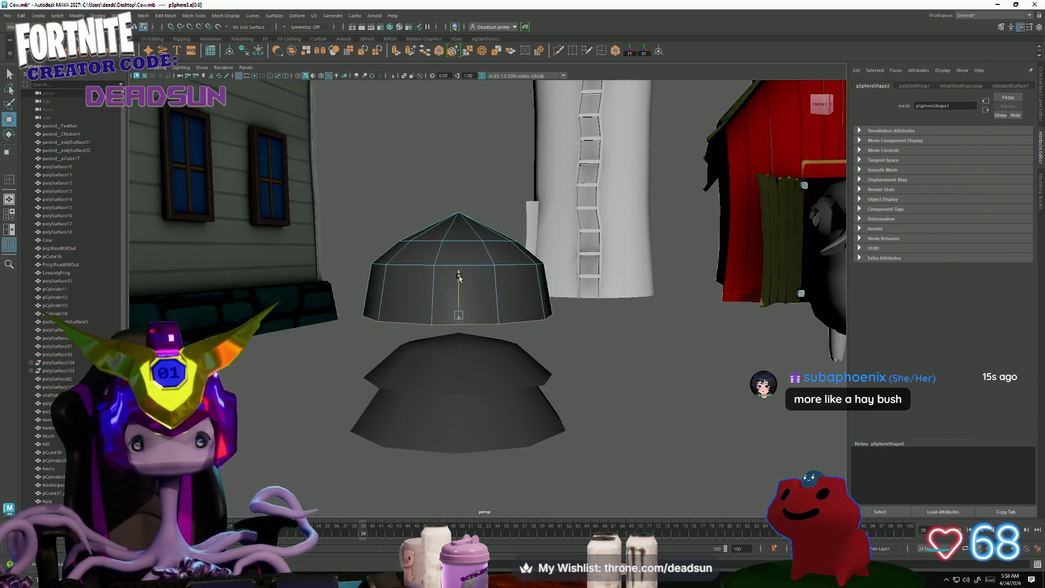
{"action": "left_click_drag", "start_coordinate": [464, 289], "coordinate": [466, 256]}
{"action": "key", "text": "r"}
{"action": "left_click_drag", "start_coordinate": [464, 293], "coordinate": [471, 293]}
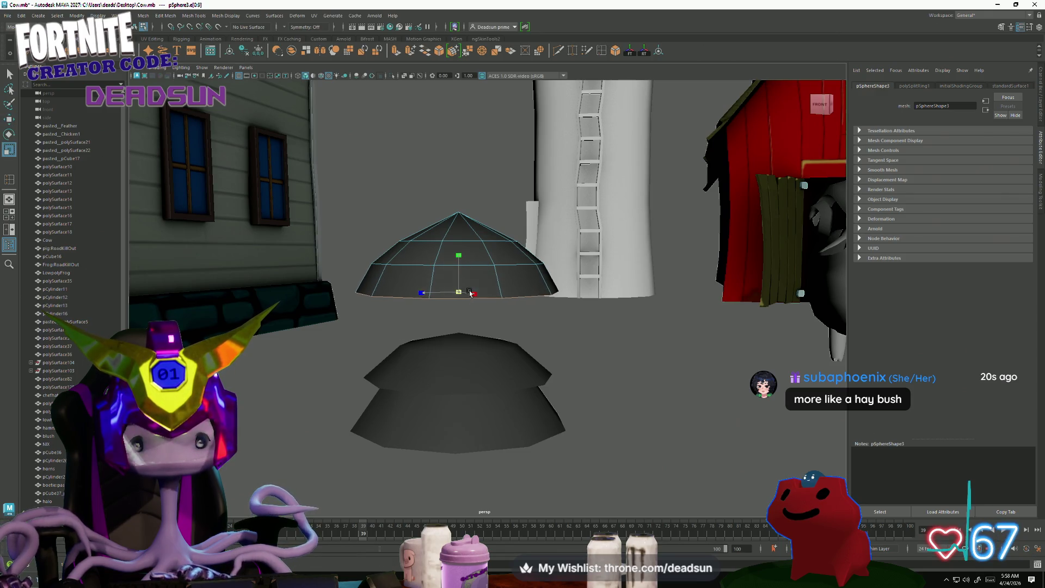
{"action": "left_click", "coordinate": [459, 213]}
{"action": "key", "text": "w"}
{"action": "mouse_move", "coordinate": [461, 177]}
{"action": "left_mouse_down"}
{"action": "mouse_move", "coordinate": [417, 317]}
{"action": "mouse_move", "coordinate": [476, 298]}
{"action": "left_mouse_up"}
Scale the whole dome down to a much smaller size and flatten it vertically.
{"action": "right_click_drag", "start_coordinate": [479, 298], "coordinate": [481, 297]}
{"action": "left_click", "coordinate": [481, 297]}
{"action": "key", "text": "r"}
{"action": "mouse_move", "coordinate": [474, 325]}
{"action": "left_mouse_down"}
{"action": "mouse_move", "coordinate": [435, 335]}
{"action": "mouse_move", "coordinate": [457, 408]}
{"action": "mouse_move", "coordinate": [297, 367]}
{"action": "mouse_move", "coordinate": [396, 345]}
{"action": "mouse_move", "coordinate": [399, 326]}
{"action": "mouse_move", "coordinate": [401, 356]}
{"action": "mouse_move", "coordinate": [481, 381]}
{"action": "mouse_move", "coordinate": [436, 289]}
{"action": "mouse_move", "coordinate": [486, 363]}
{"action": "mouse_move", "coordinate": [549, 244]}
{"action": "mouse_move", "coordinate": [436, 228]}
{"action": "mouse_move", "coordinate": [438, 219]}
{"action": "mouse_move", "coordinate": [417, 215]}
{"action": "mouse_move", "coordinate": [434, 236]}
{"action": "mouse_move", "coordinate": [383, 239]}
{"action": "left_mouse_up"}
{"action": "left_click", "coordinate": [501, 403]}
{"action": "key", "text": "w"}
{"action": "key", "text": "r"}
{"action": "mouse_move", "coordinate": [392, 189]}
{"action": "left_mouse_down"}
{"action": "mouse_move", "coordinate": [387, 157]}
{"action": "mouse_move", "coordinate": [408, 311]}
{"action": "mouse_move", "coordinate": [427, 295]}
{"action": "mouse_move", "coordinate": [245, 136]}
{"action": "left_mouse_up"}
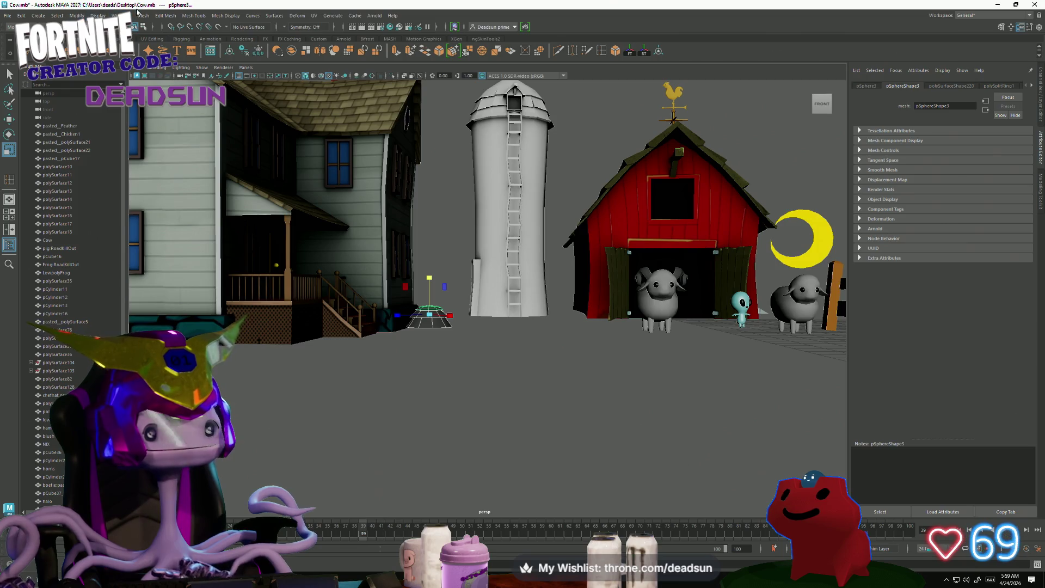
Stretch pSphere4 taller, then lower it to Y 0.113 and slide it to Z -4.173.
{"action": "left_click", "coordinate": [143, 15]}
{"action": "key", "text": "Escape"}
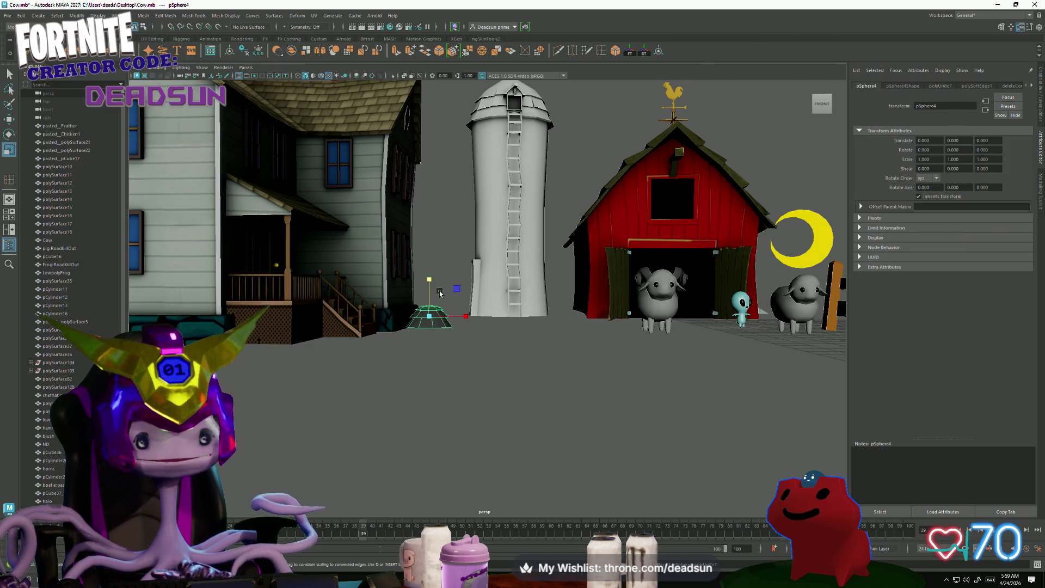
{"action": "mouse_move", "coordinate": [428, 279]}
{"action": "left_mouse_down"}
{"action": "mouse_move", "coordinate": [428, 246]}
{"action": "mouse_move", "coordinate": [414, 305]}
{"action": "mouse_move", "coordinate": [452, 295]}
{"action": "mouse_move", "coordinate": [458, 275]}
{"action": "mouse_move", "coordinate": [456, 308]}
{"action": "left_mouse_up"}
{"action": "key", "text": "w"}
{"action": "key", "text": "r"}
{"action": "key", "text": "w"}
{"action": "left_click", "coordinate": [456, 351]}
Zoom out and orbit to view the whole farm scene.
{"action": "scroll", "coordinate": [456, 352], "scroll_direction": "down", "scroll_amount": 5}
{"action": "mouse_move", "coordinate": [366, 366]}
{"action": "left_mouse_down", "text": "alt"}
{"action": "mouse_move", "coordinate": [518, 299]}
{"action": "mouse_move", "coordinate": [491, 300]}
{"action": "mouse_move", "coordinate": [423, 369]}
{"action": "mouse_move", "coordinate": [472, 342]}
{"action": "left_mouse_up", "text": "alt"}
{"action": "mouse_move", "coordinate": [472, 342]}
{"action": "middle_mouse_down", "text": "alt"}
{"action": "mouse_move", "coordinate": [367, 295]}
{"action": "mouse_move", "coordinate": [360, 272]}
{"action": "middle_mouse_up", "text": "alt"}
{"action": "mouse_move", "coordinate": [359, 274]}
{"action": "left_mouse_down", "text": "alt"}
{"action": "mouse_move", "coordinate": [261, 330]}
{"action": "mouse_move", "coordinate": [244, 300]}
{"action": "left_mouse_up", "text": "alt"}
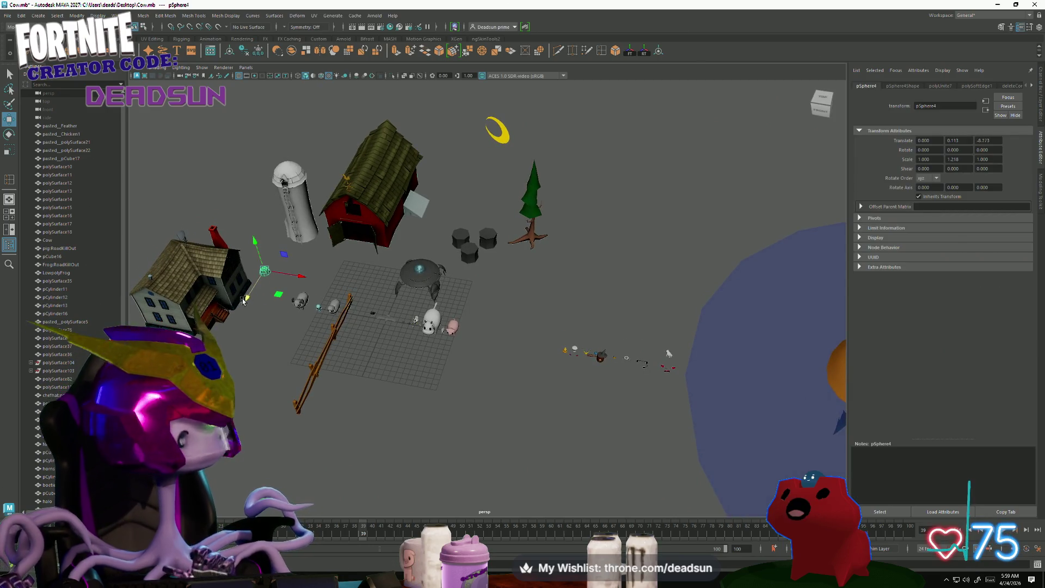
Move the three small stumps, pCylinder11–13, next to the barn.
{"action": "left_click", "coordinate": [275, 353]}
{"action": "left_click_drag", "start_coordinate": [275, 352], "coordinate": [478, 331], "text": "alt"}
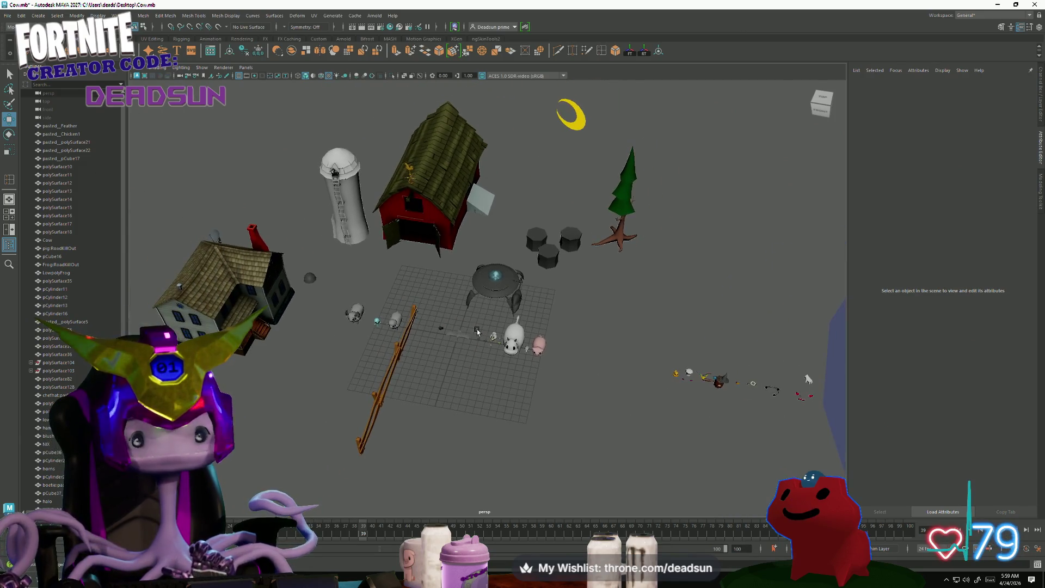
{"action": "left_click", "coordinate": [537, 241]}
{"action": "left_click_drag", "start_coordinate": [536, 241], "coordinate": [472, 229]}
{"action": "left_click", "coordinate": [543, 259]}
{"action": "left_click_drag", "start_coordinate": [543, 258], "coordinate": [513, 261]}
{"action": "left_click", "coordinate": [569, 241]}
{"action": "left_click_drag", "start_coordinate": [568, 241], "coordinate": [535, 240]}
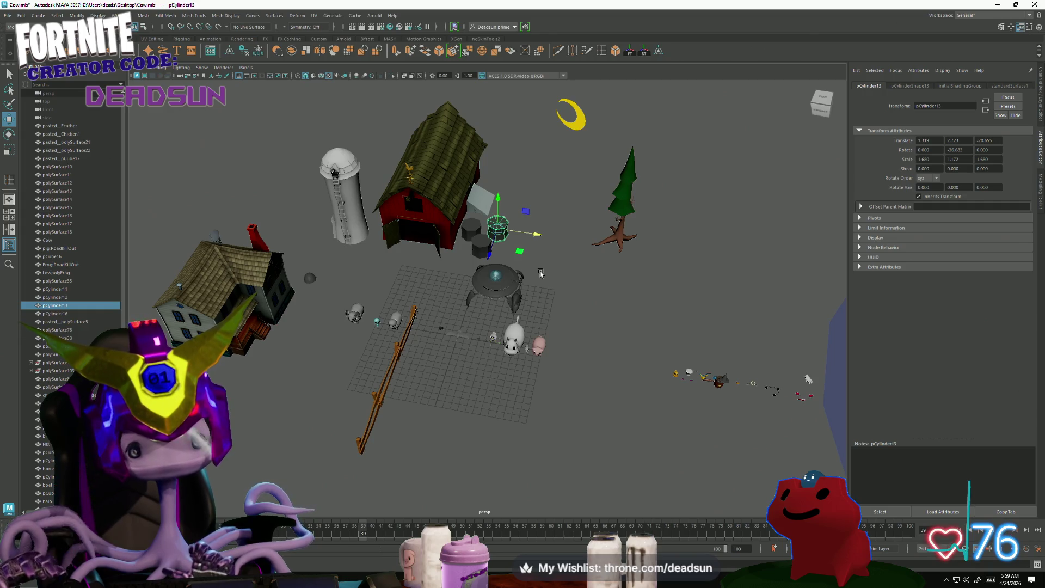
Select the wooden fence polySurface35 and show its UVs in the UV Editor.
{"action": "mouse_move", "coordinate": [511, 252]}
{"action": "left_mouse_down", "text": "alt"}
{"action": "mouse_move", "coordinate": [383, 336]}
{"action": "mouse_move", "coordinate": [392, 358]}
{"action": "left_mouse_up", "text": "alt"}
{"action": "scroll", "coordinate": [403, 340], "scroll_direction": "up", "scroll_amount": 5}
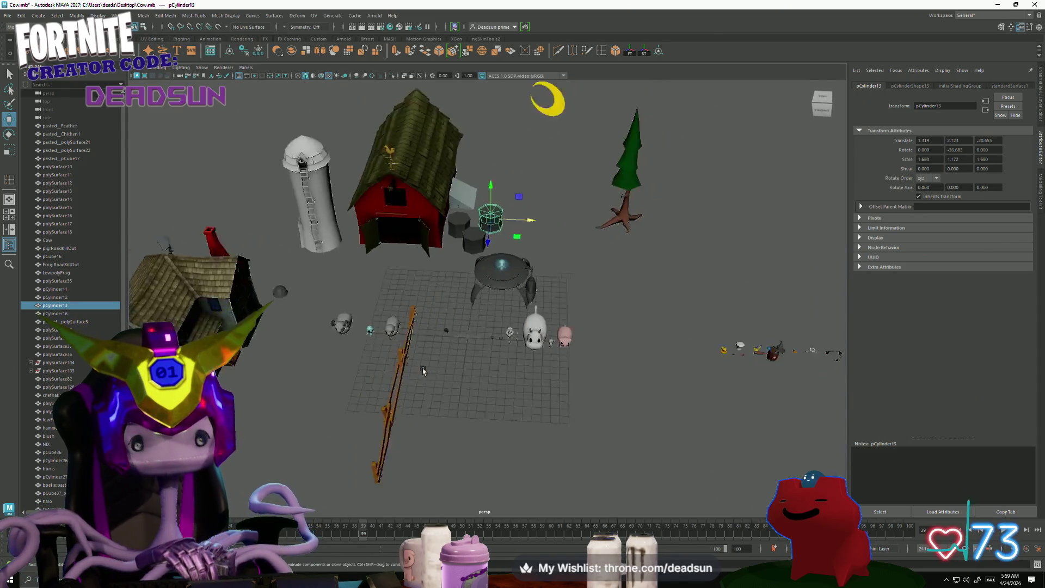
{"action": "left_click", "coordinate": [383, 315]}
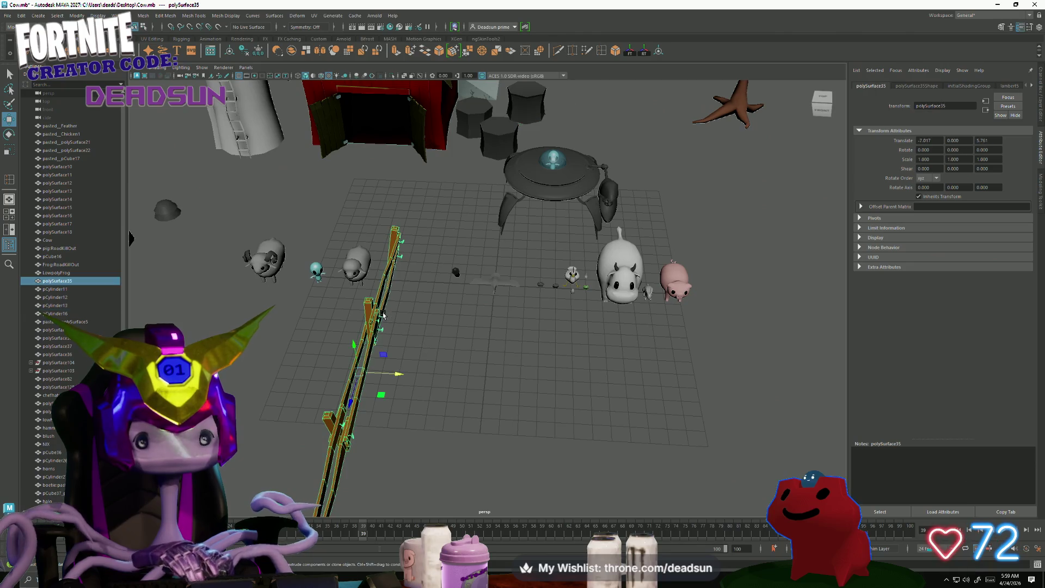
{"action": "left_click_drag", "start_coordinate": [394, 420], "coordinate": [367, 402], "text": "alt"}
{"action": "scroll", "coordinate": [366, 400], "scroll_direction": "up", "scroll_amount": 2}
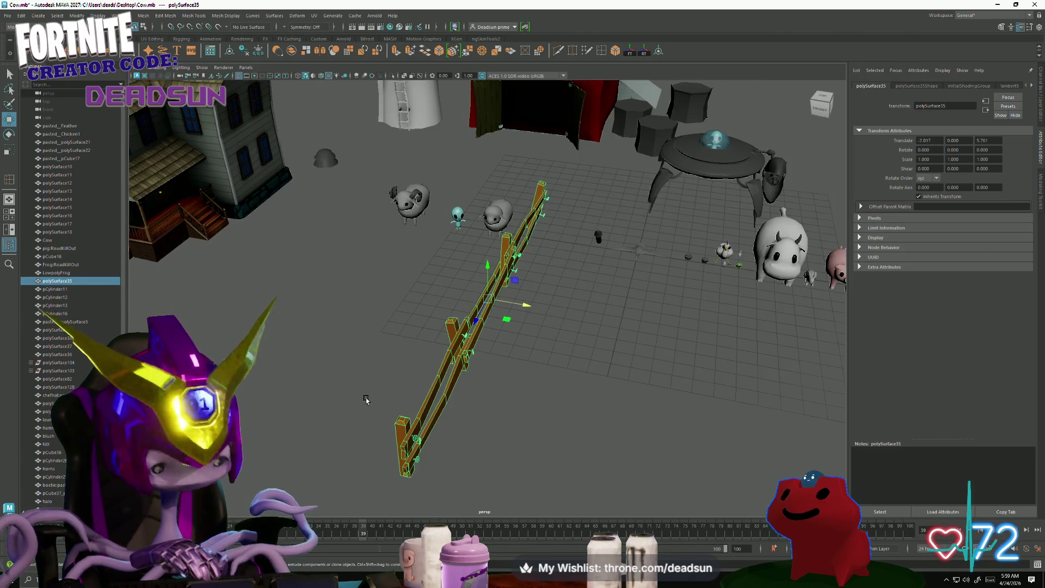
{"action": "mouse_move", "coordinate": [503, 410]}
{"action": "left_mouse_down", "text": "alt"}
{"action": "mouse_move", "coordinate": [455, 355]}
{"action": "mouse_move", "coordinate": [462, 380]}
{"action": "left_mouse_up", "text": "alt"}
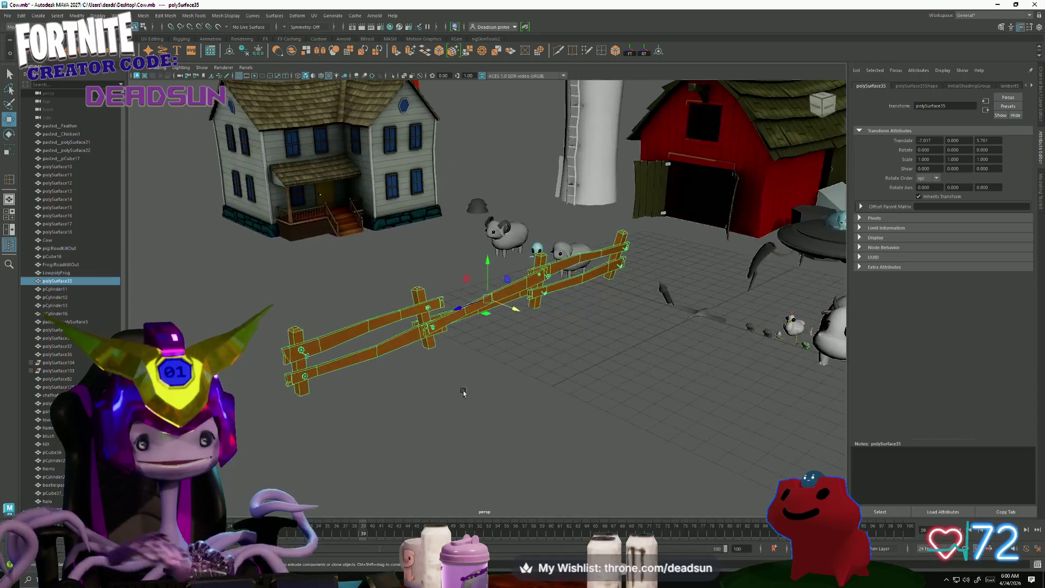
{"action": "left_click", "coordinate": [314, 15]}
{"action": "left_click", "coordinate": [334, 33]}
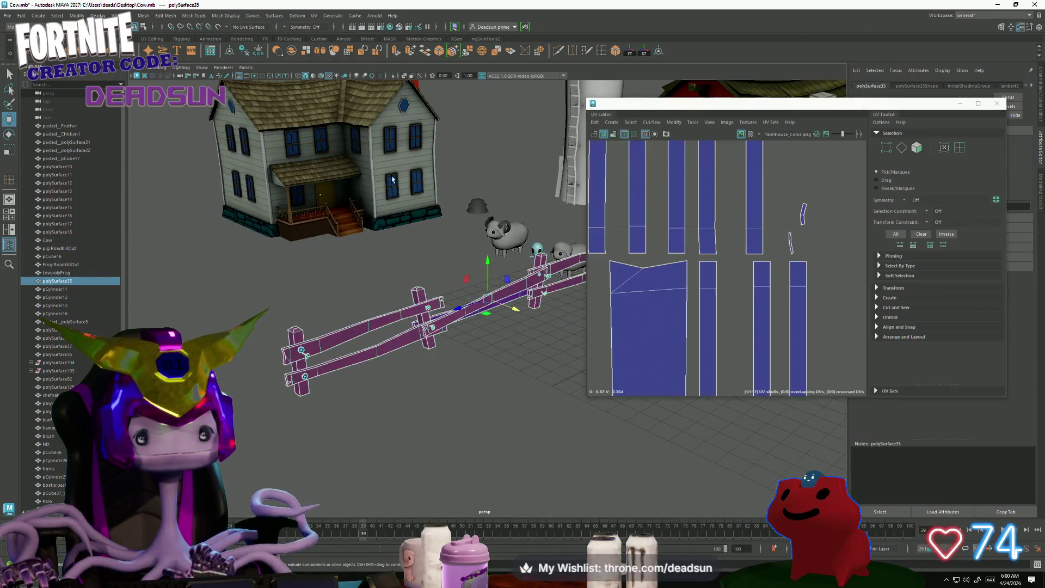
Select several fence beam edges in the viewport and Move and Sew them.
{"action": "scroll", "coordinate": [749, 311], "scroll_direction": "down", "scroll_amount": 8}
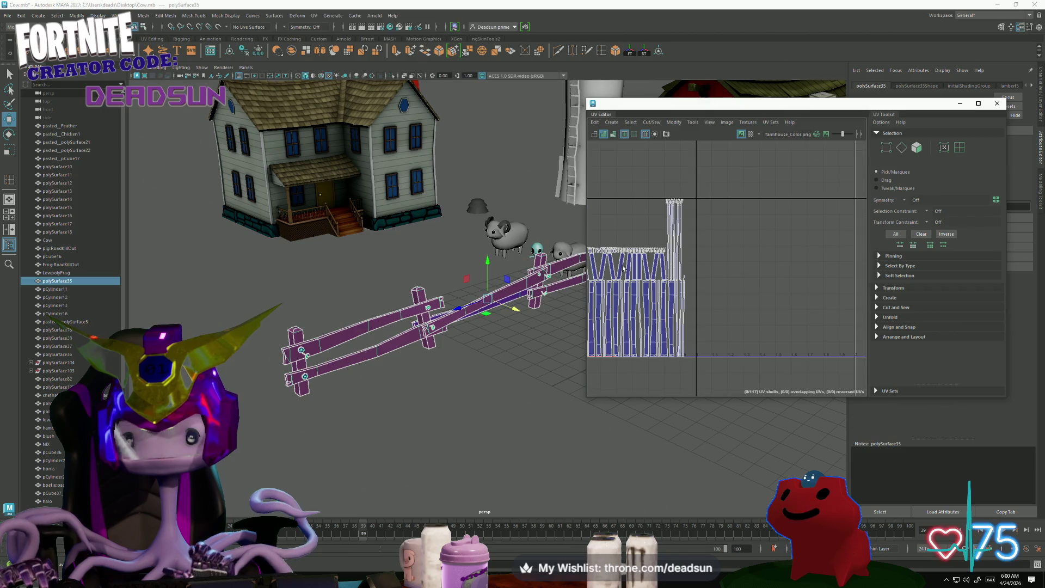
{"action": "scroll", "coordinate": [712, 292], "scroll_direction": "up", "scroll_amount": 5}
{"action": "right_click_drag", "start_coordinate": [787, 296], "coordinate": [762, 270]}
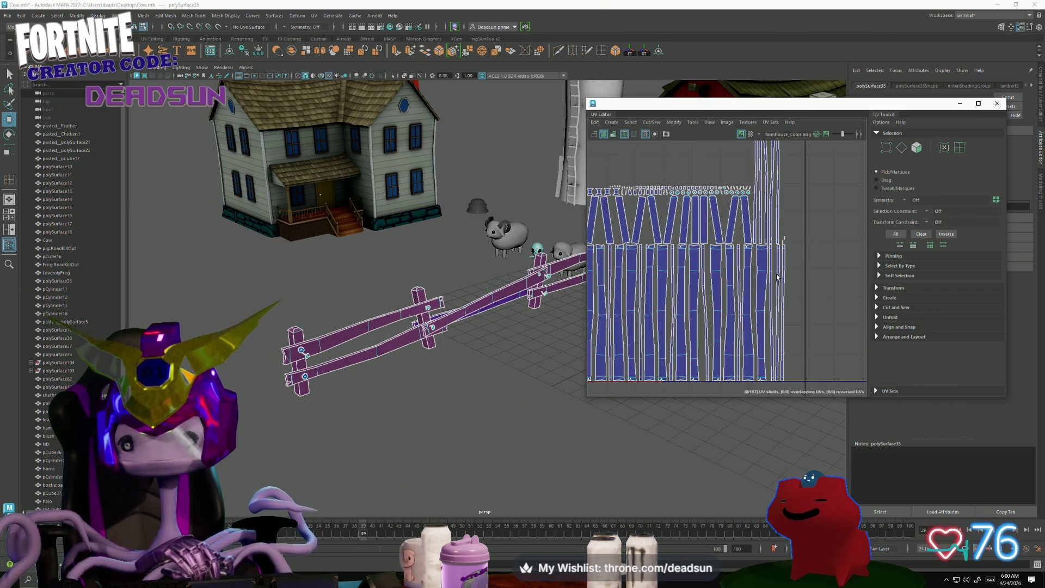
{"action": "middle_click_drag", "start_coordinate": [414, 349], "coordinate": [359, 327], "text": "alt"}
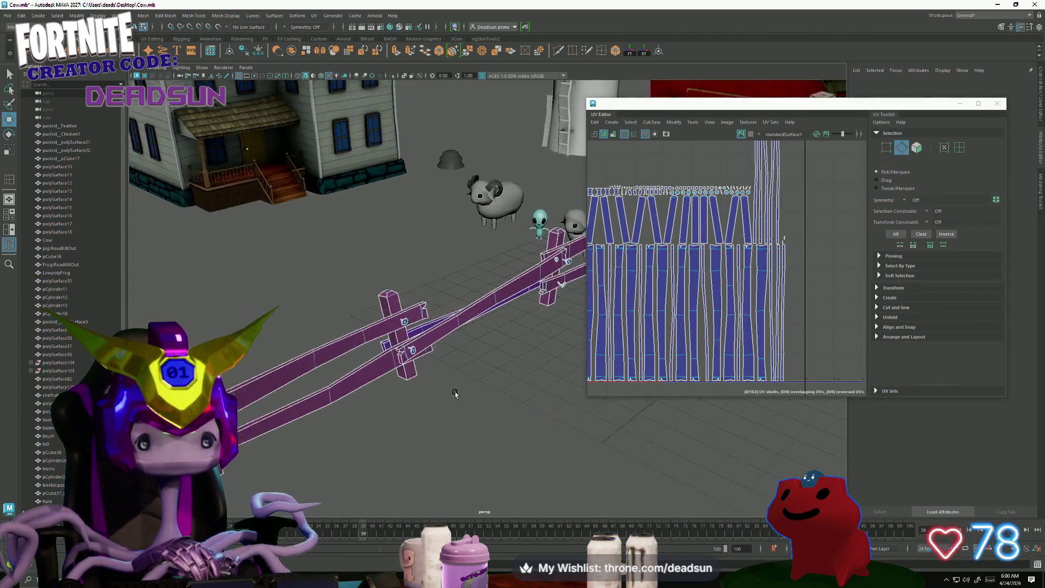
{"action": "scroll", "coordinate": [366, 366], "scroll_direction": "up", "scroll_amount": 4}
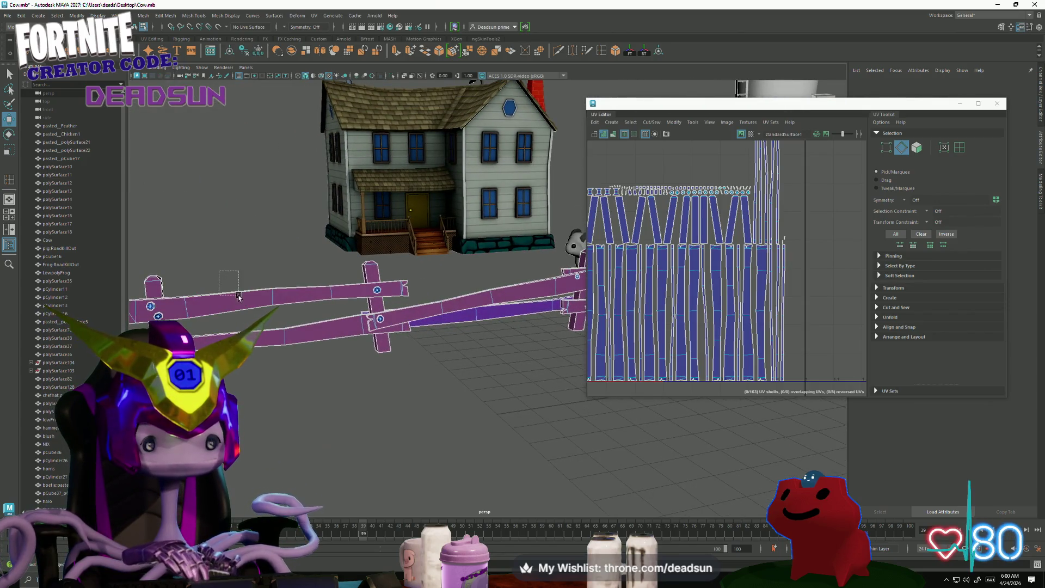
{"action": "left_click", "coordinate": [239, 296]}
{"action": "left_click", "coordinate": [287, 331], "text": "shift"}
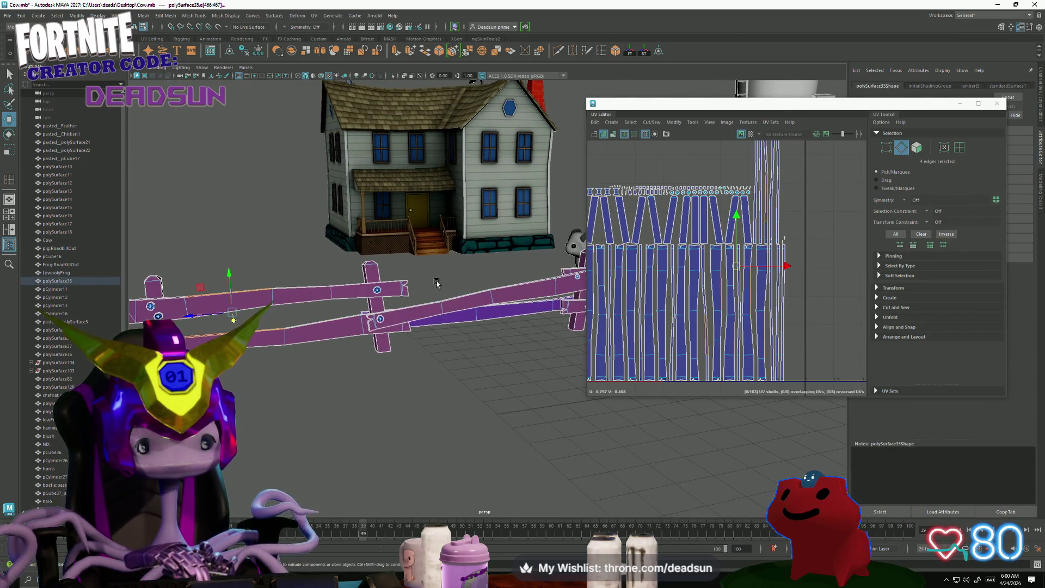
{"action": "left_click", "coordinate": [468, 302], "text": "shift"}
{"action": "left_click_drag", "start_coordinate": [469, 302], "coordinate": [318, 285], "text": "alt"}
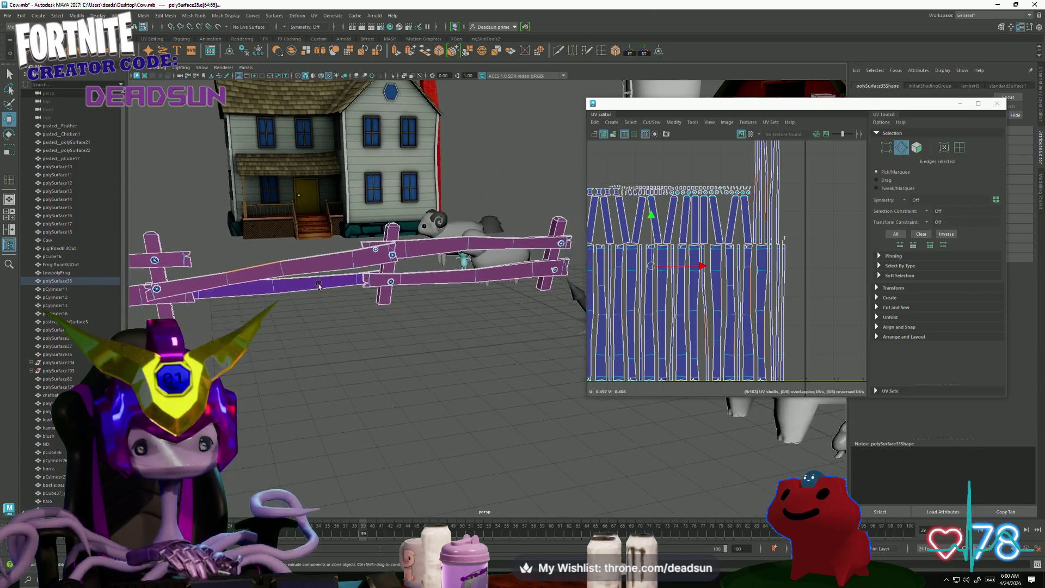
{"action": "left_click", "coordinate": [333, 277], "text": "shift"}
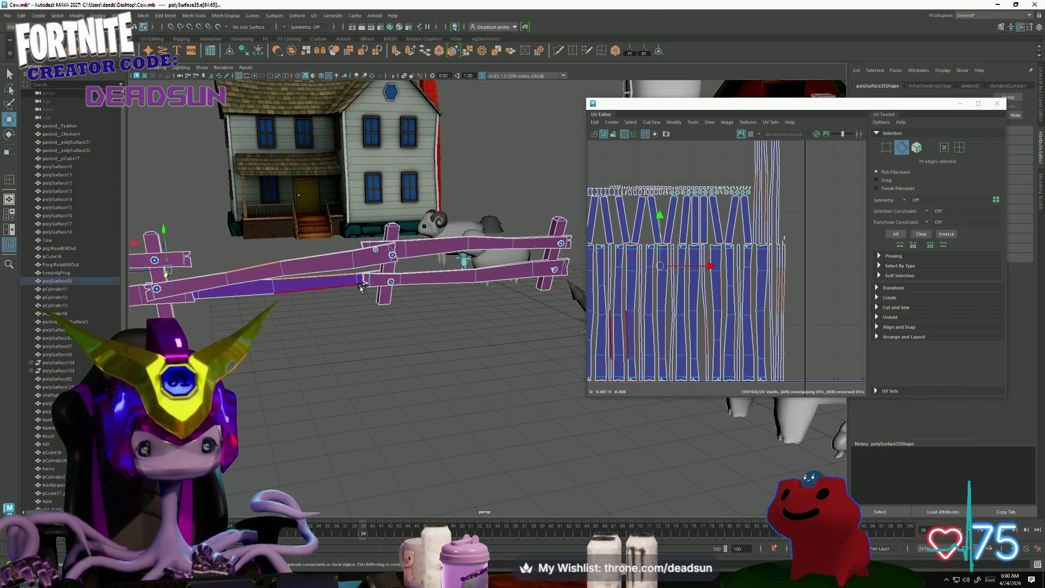
{"action": "left_click", "coordinate": [435, 276], "text": "shift"}
{"action": "left_click", "coordinate": [430, 246], "text": "shift"}
{"action": "left_click_drag", "start_coordinate": [429, 246], "coordinate": [534, 223], "text": "alt"}
{"action": "scroll", "coordinate": [684, 169], "scroll_direction": "down", "scroll_amount": 5}
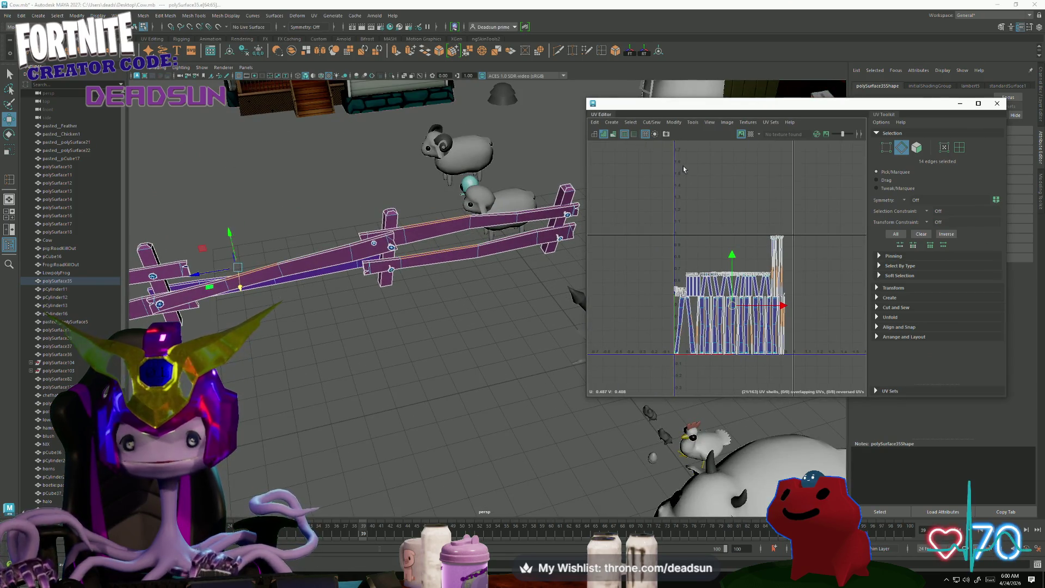
{"action": "left_click", "coordinate": [662, 124]}
{"action": "left_click", "coordinate": [686, 201]}
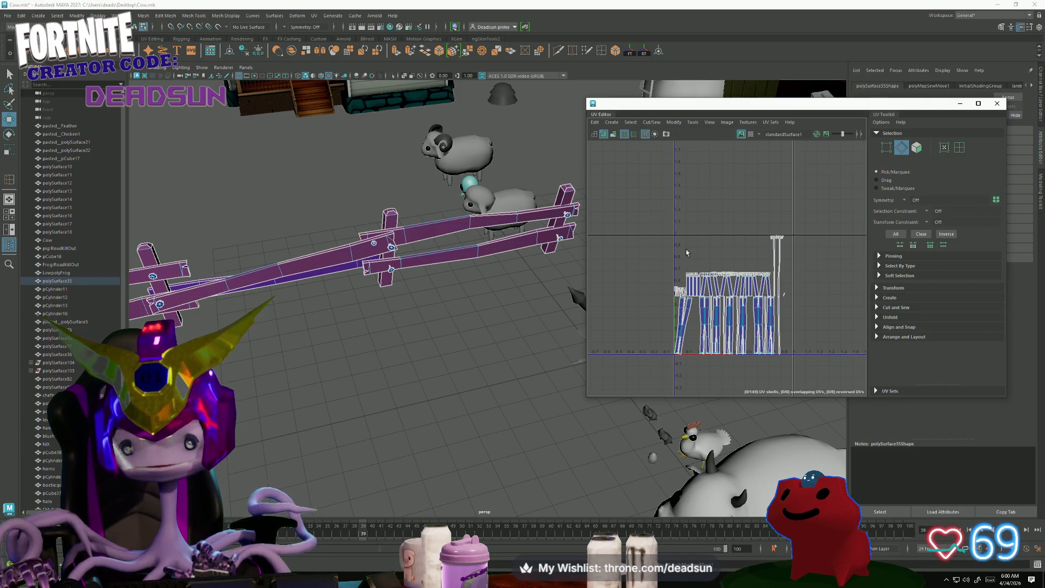
Select the left UV strip's inner seam and border edges, then Move and Sew them.
{"action": "scroll", "coordinate": [729, 313], "scroll_direction": "up", "scroll_amount": 3}
{"action": "scroll", "coordinate": [717, 320], "scroll_direction": "up", "scroll_amount": 3}
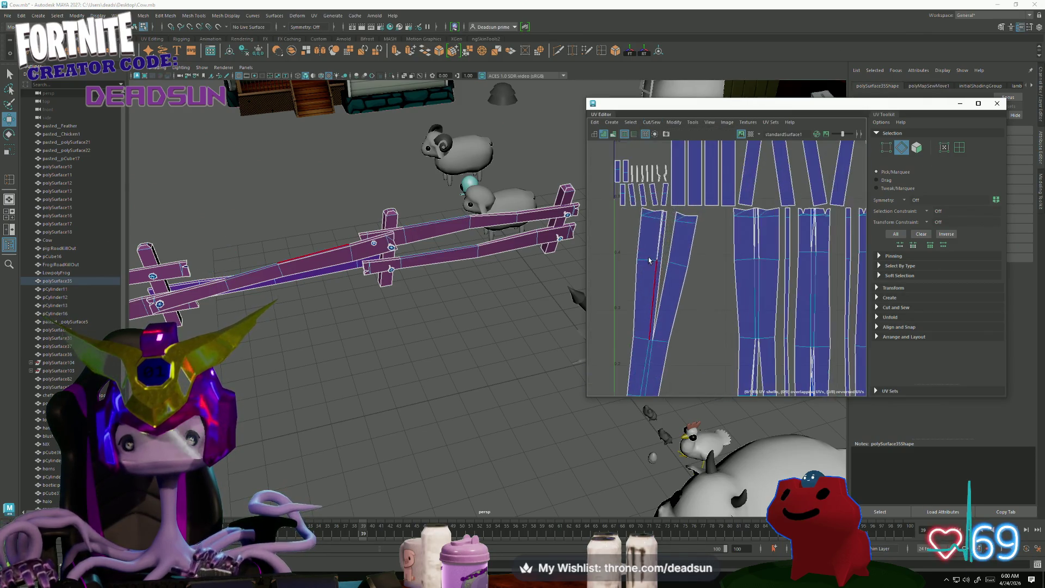
{"action": "mouse_move", "coordinate": [651, 240]}
{"action": "left_mouse_down"}
{"action": "mouse_move", "coordinate": [674, 277]}
{"action": "mouse_move", "coordinate": [648, 322]}
{"action": "left_mouse_up"}
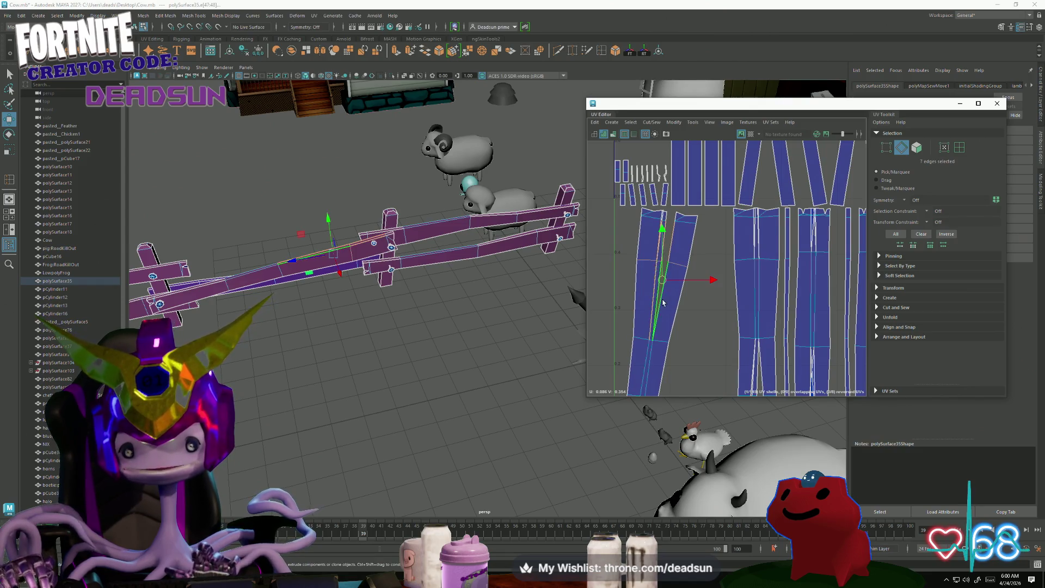
{"action": "scroll", "coordinate": [663, 303], "scroll_direction": "up", "scroll_amount": 2}
{"action": "left_click_drag", "start_coordinate": [697, 206], "coordinate": [638, 326]}
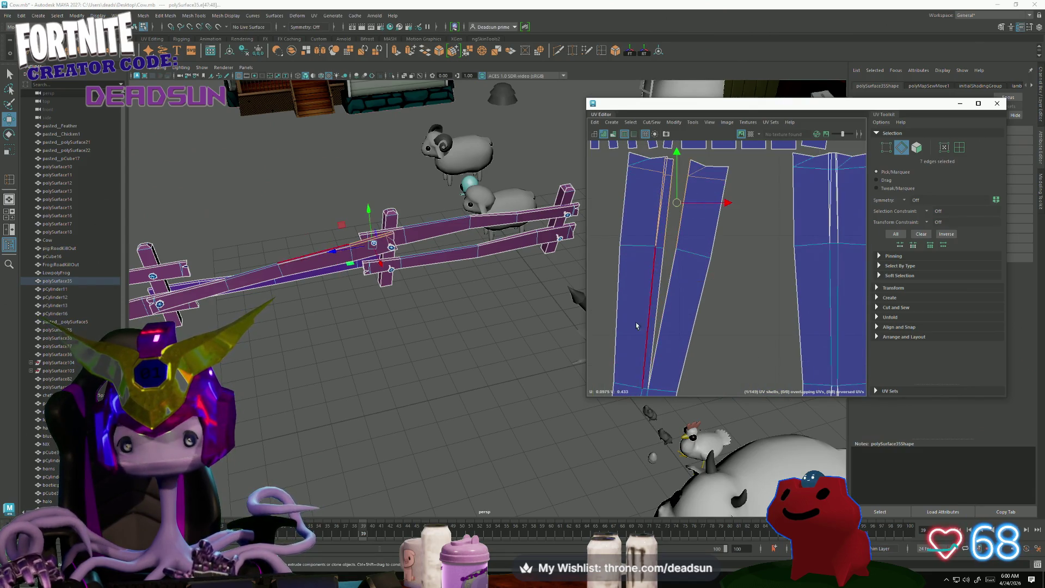
{"action": "left_click", "coordinate": [643, 265], "text": "shift"}
{"action": "scroll", "coordinate": [670, 225], "scroll_direction": "down", "scroll_amount": 2}
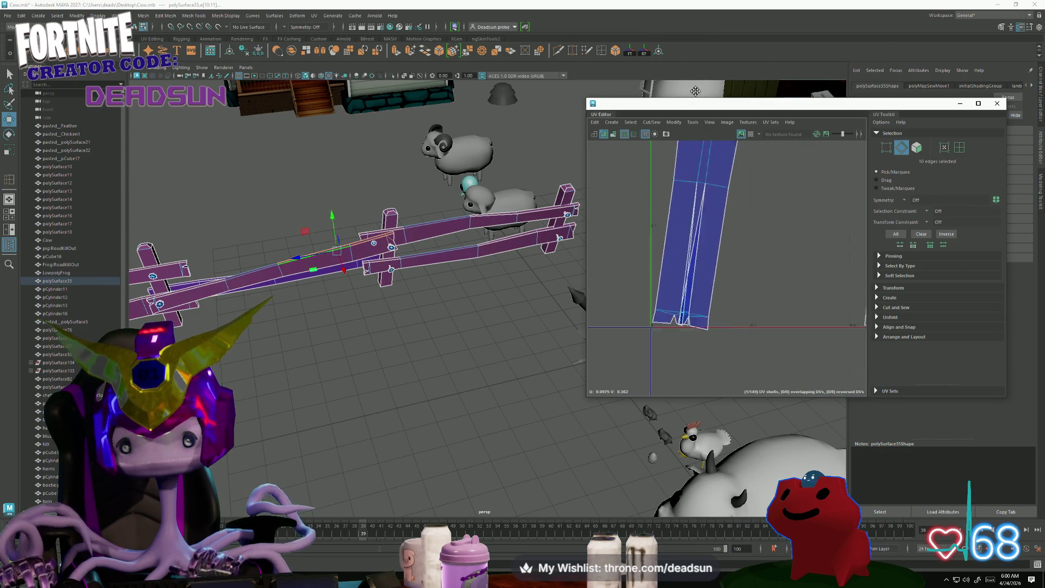
{"action": "left_click", "coordinate": [678, 268], "text": "shift"}
{"action": "scroll", "coordinate": [675, 272], "scroll_direction": "up", "scroll_amount": 3}
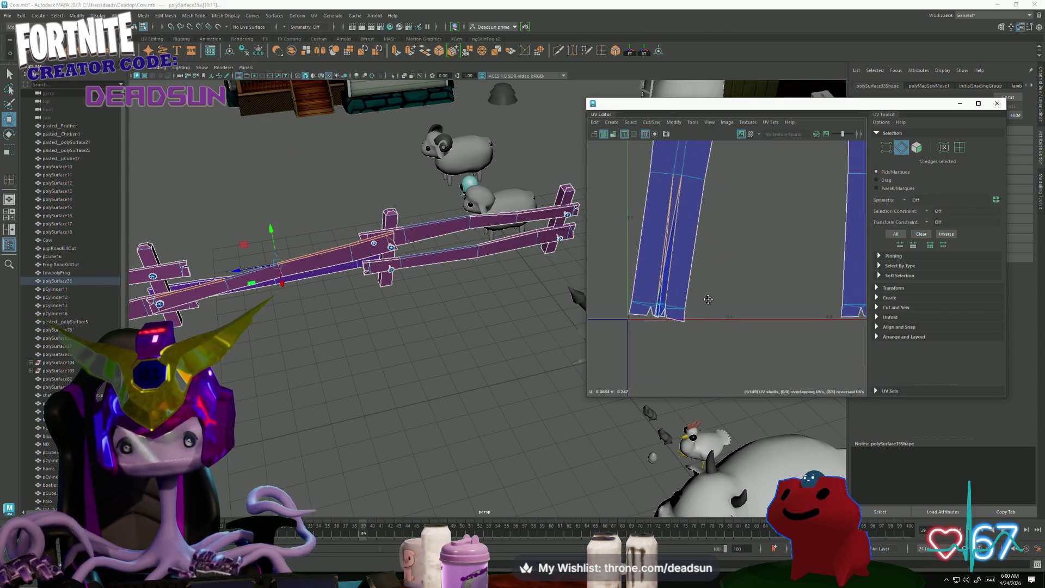
{"action": "left_click", "coordinate": [660, 287], "text": "shift"}
{"action": "scroll", "coordinate": [733, 342], "scroll_direction": "down", "scroll_amount": 5}
{"action": "left_click", "coordinate": [651, 122]}
{"action": "left_click", "coordinate": [686, 201]}
Select two vertical seam loops plus extra edges and Move and Sew them.
{"action": "scroll", "coordinate": [776, 257], "scroll_direction": "down", "scroll_amount": 4}
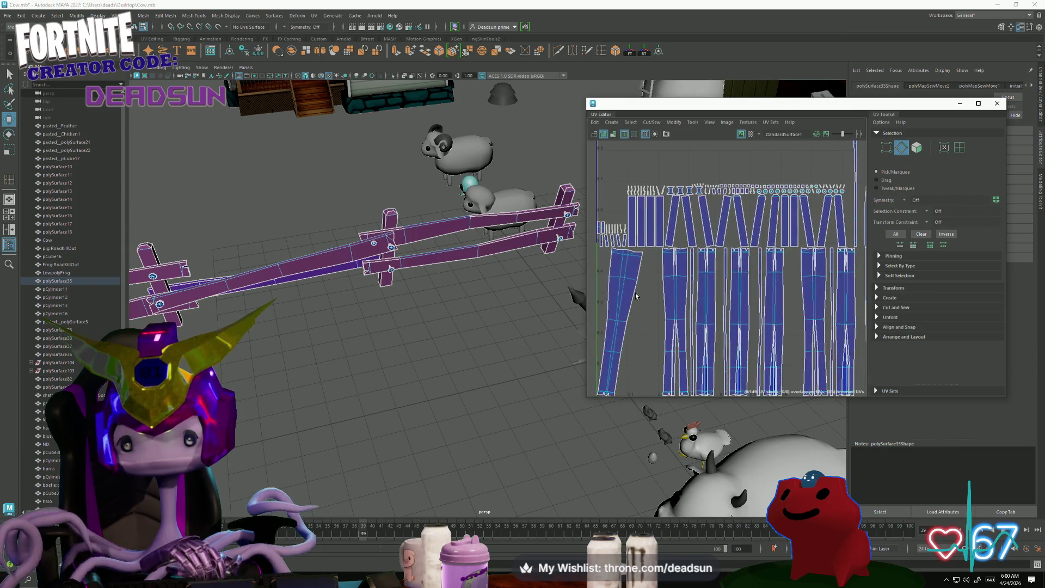
{"action": "scroll", "coordinate": [646, 229], "scroll_direction": "up", "scroll_amount": 3}
{"action": "double_click", "coordinate": [649, 248]}
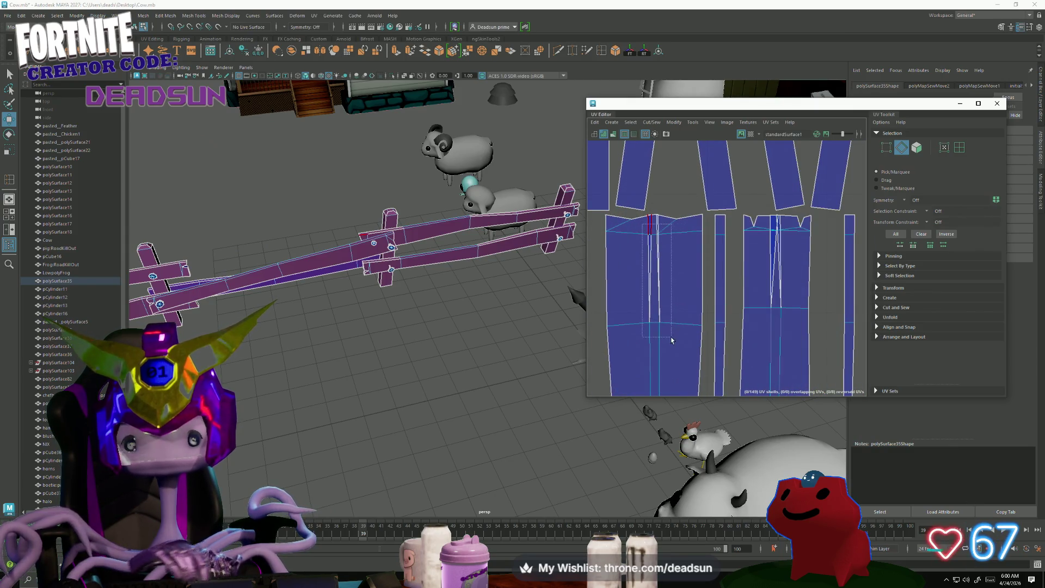
{"action": "scroll", "coordinate": [631, 229], "scroll_direction": "up", "scroll_amount": 5}
{"action": "double_click", "coordinate": [626, 218]}
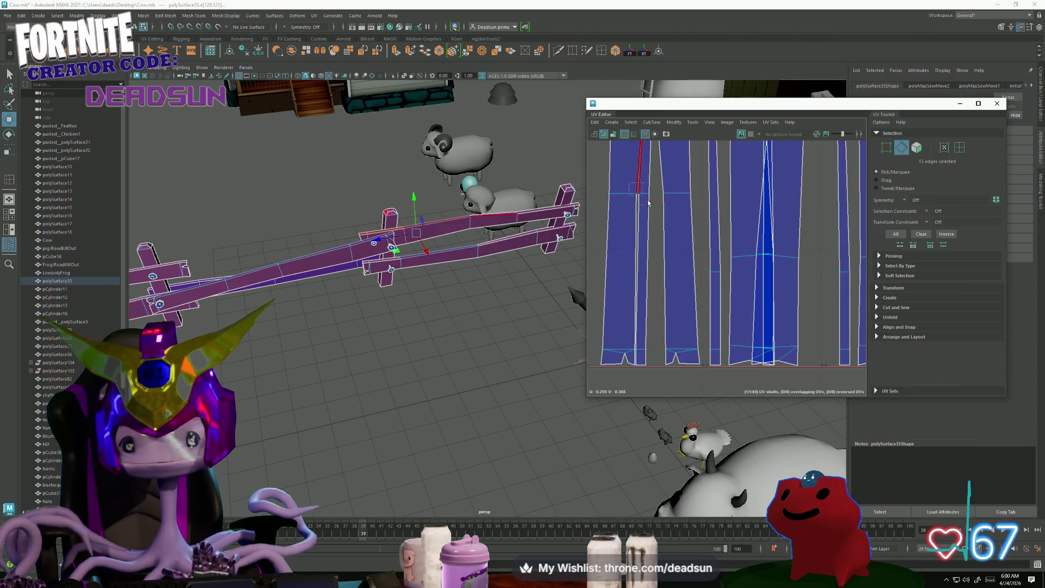
{"action": "left_click", "coordinate": [635, 357], "text": "shift"}
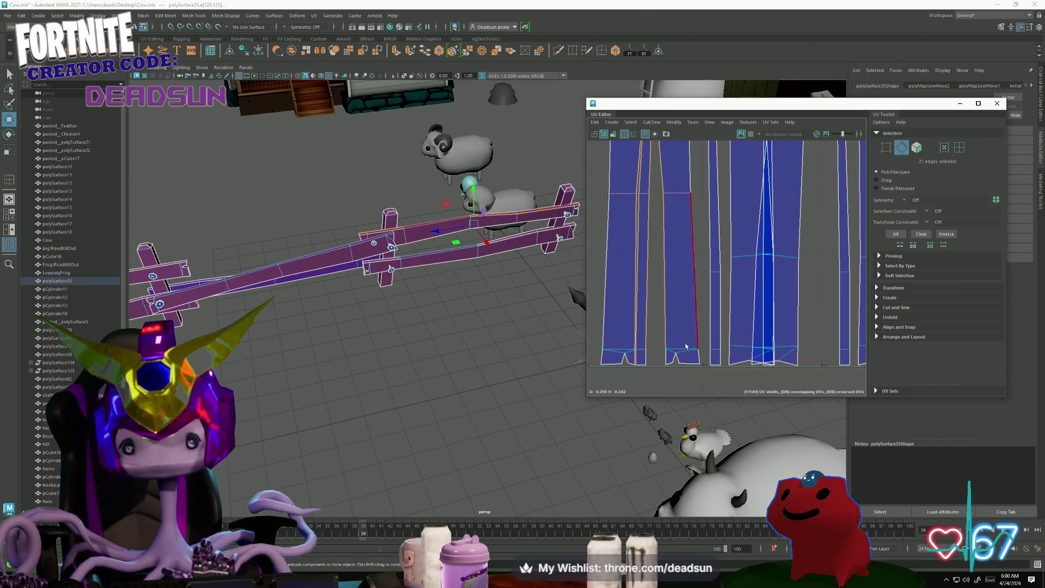
{"action": "left_click", "coordinate": [650, 361], "text": "shift"}
{"action": "left_click", "coordinate": [651, 123]}
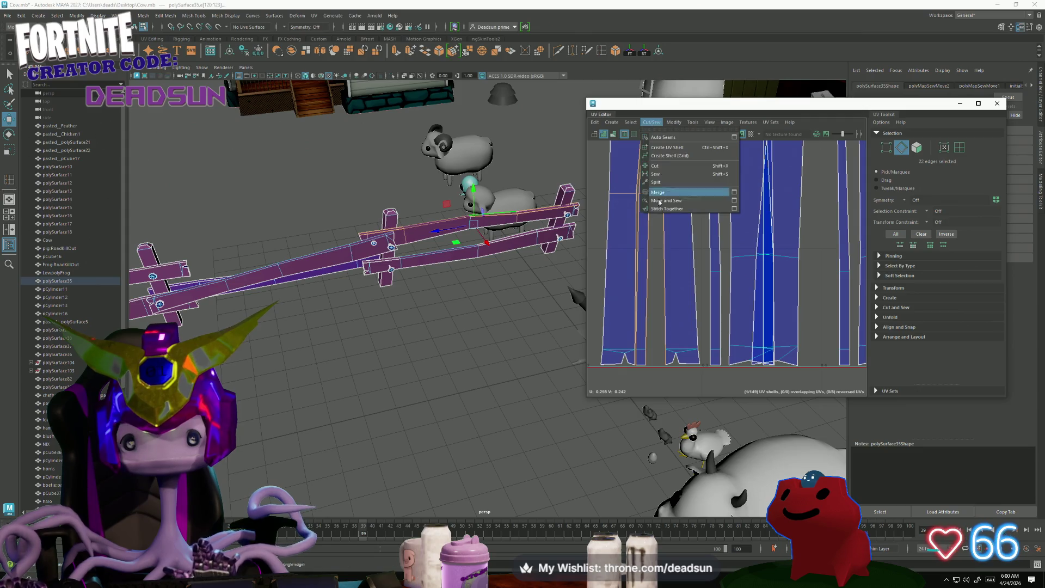
{"action": "left_click", "coordinate": [669, 204]}
Select the next strip's full seam and apply Stitch Together.
{"action": "scroll", "coordinate": [681, 273], "scroll_direction": "down", "scroll_amount": 3}
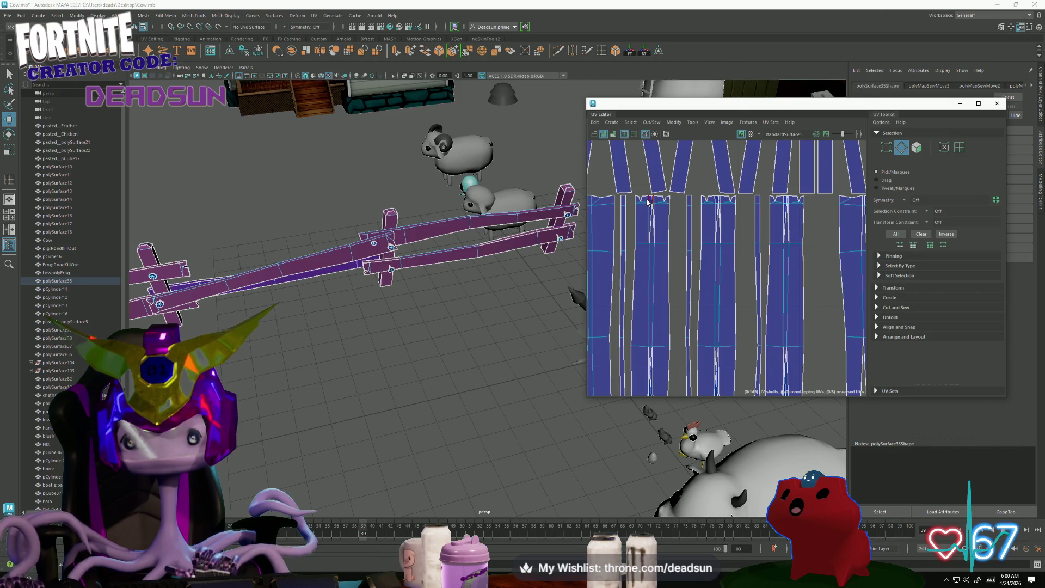
{"action": "left_click", "coordinate": [656, 254]}
{"action": "scroll", "coordinate": [643, 234], "scroll_direction": "up", "scroll_amount": 2}
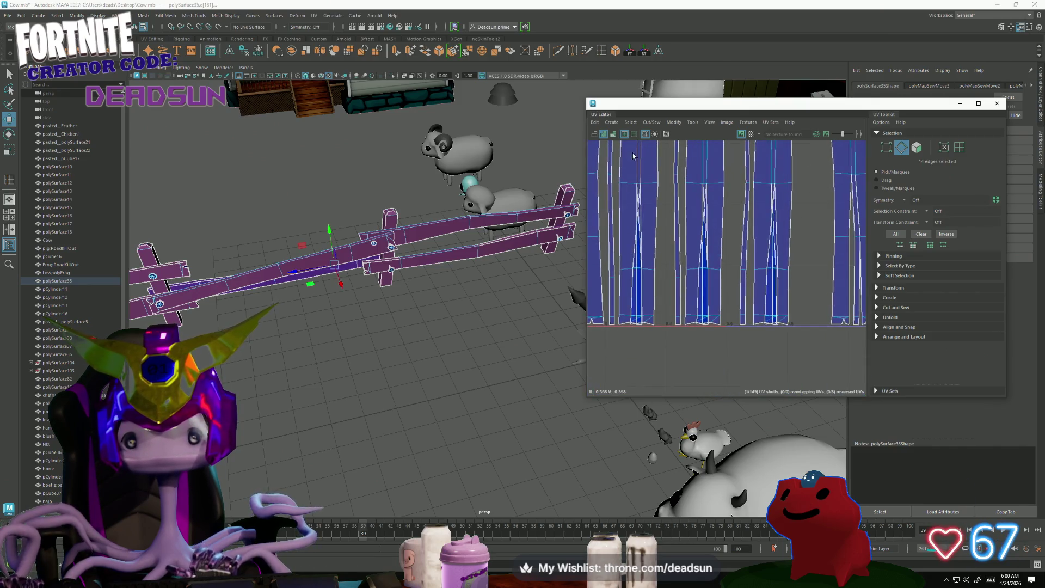
{"action": "double_click", "coordinate": [645, 320], "text": "shift"}
{"action": "left_click", "coordinate": [651, 122]}
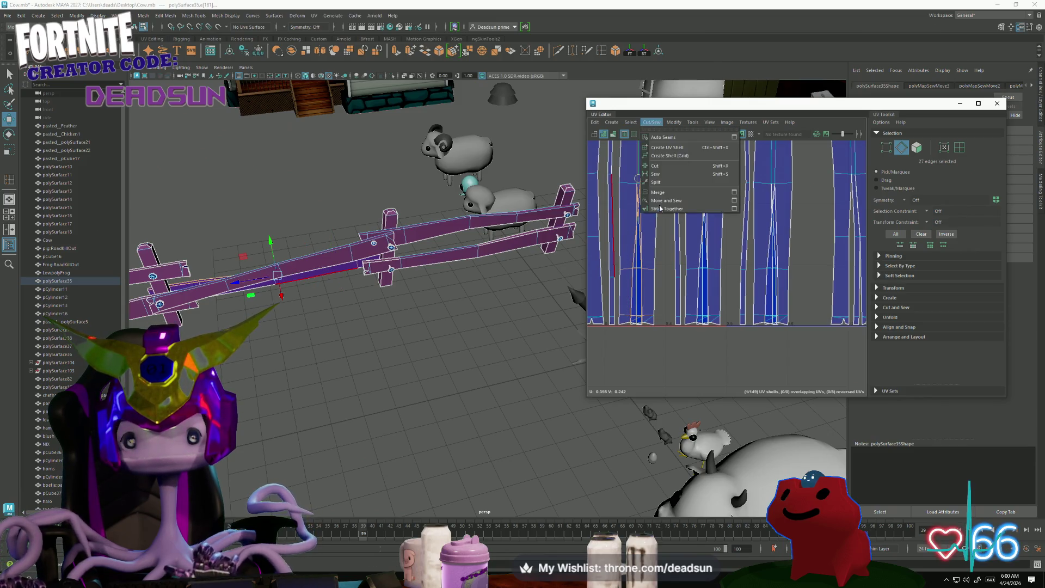
{"action": "left_click", "coordinate": [661, 208]}
Drag-select all edges along another seam and Move and Sew them together.
{"action": "scroll", "coordinate": [648, 202], "scroll_direction": "up", "scroll_amount": 2}
{"action": "left_click", "coordinate": [651, 201]}
{"action": "left_click", "coordinate": [655, 198]}
{"action": "left_click_drag", "start_coordinate": [653, 197], "coordinate": [676, 378]}
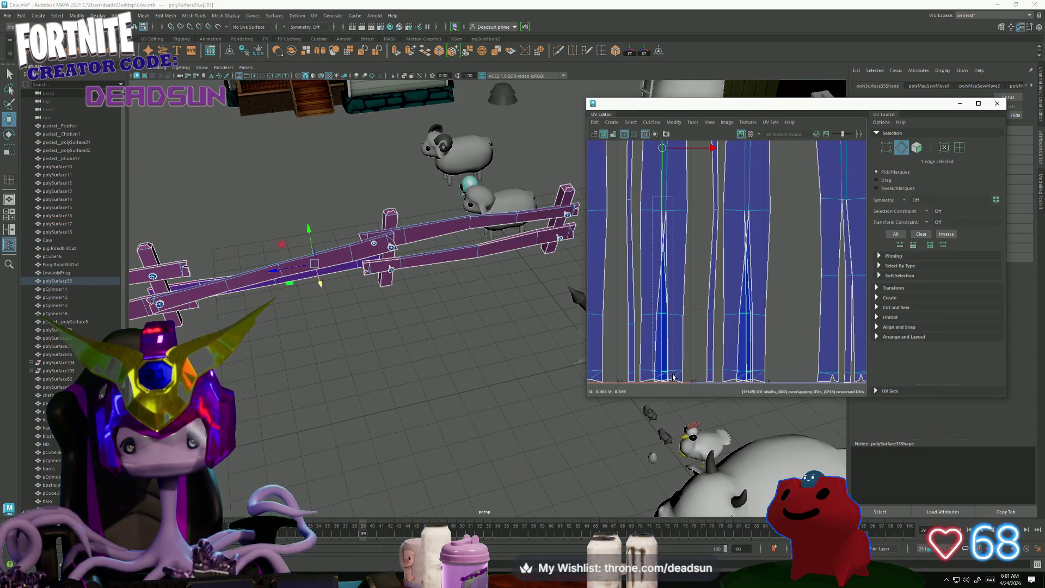
{"action": "left_click", "coordinate": [652, 122]}
{"action": "left_click", "coordinate": [666, 200]}
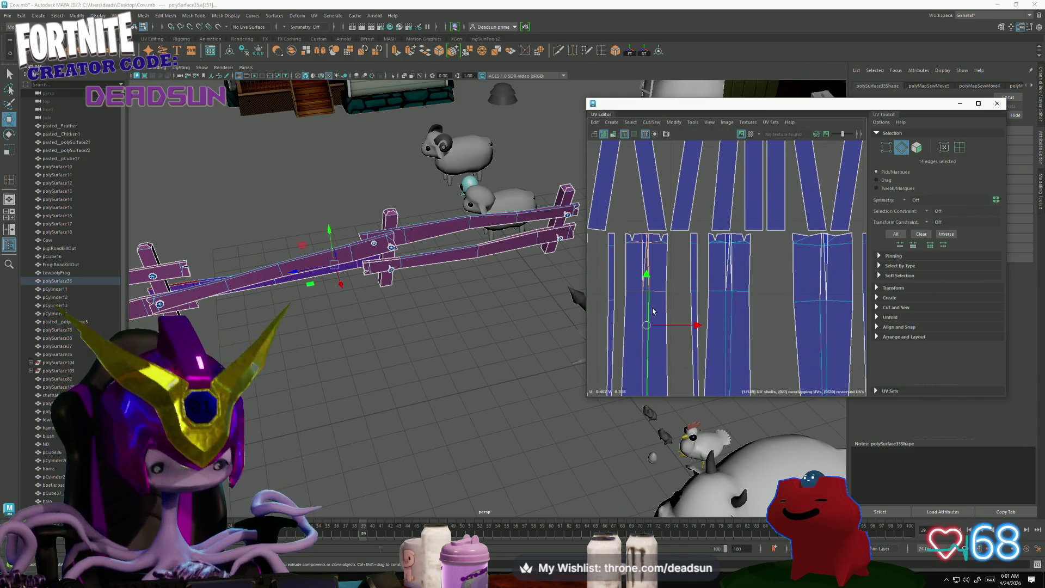
{"action": "left_click", "coordinate": [726, 239]}
Move and Sew the V-shaped seams in the left, middle and right fence strips.
{"action": "key", "text": "g"}
{"action": "scroll", "coordinate": [663, 210], "scroll_direction": "up", "scroll_amount": 3}
{"action": "key", "text": "g"}
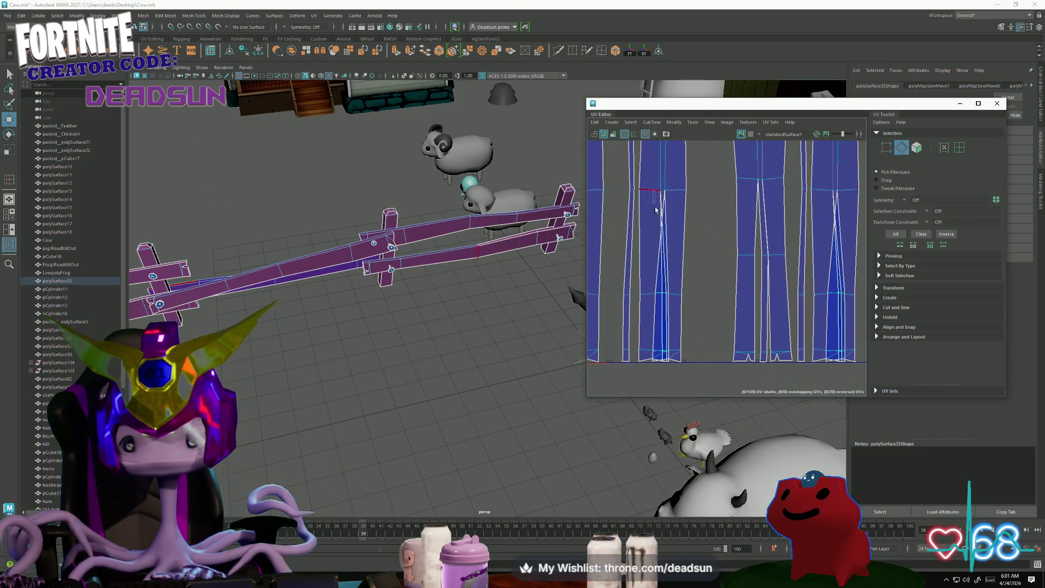
{"action": "left_click", "coordinate": [673, 358]}
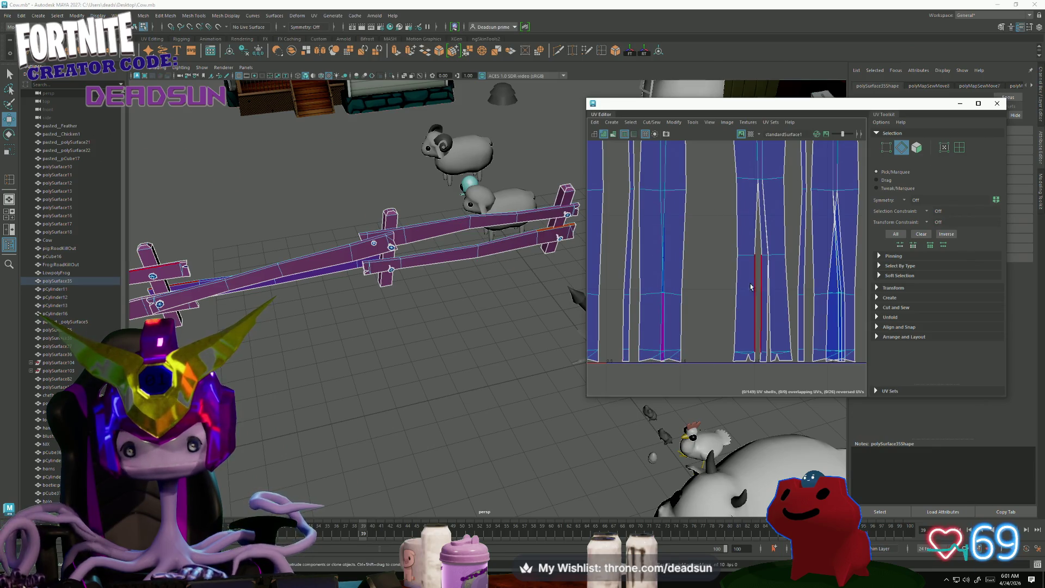
{"action": "key", "text": "g"}
{"action": "left_click", "coordinate": [772, 362]}
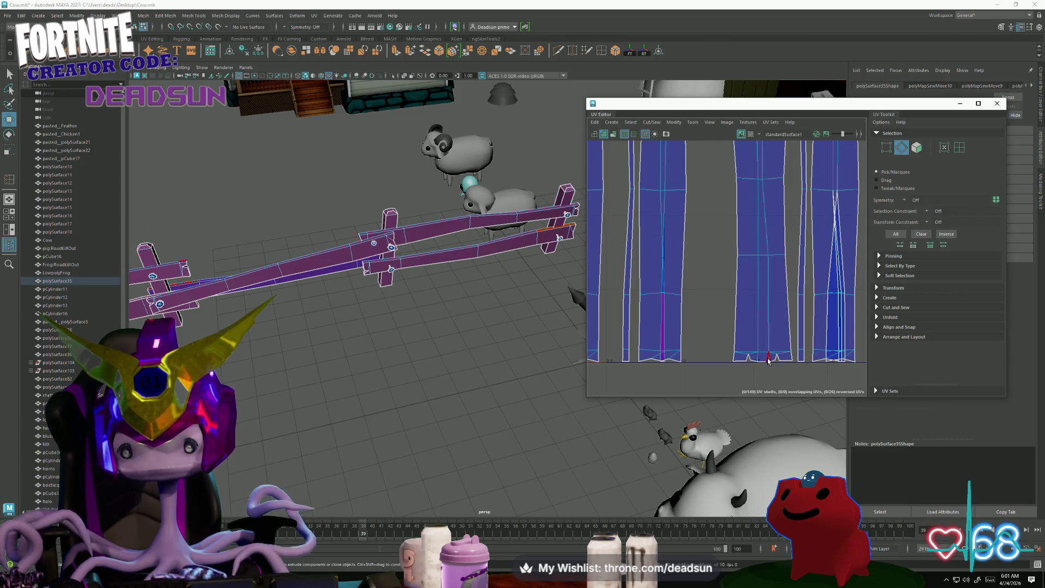
{"action": "left_click", "coordinate": [824, 188]}
{"action": "key", "text": "g"}
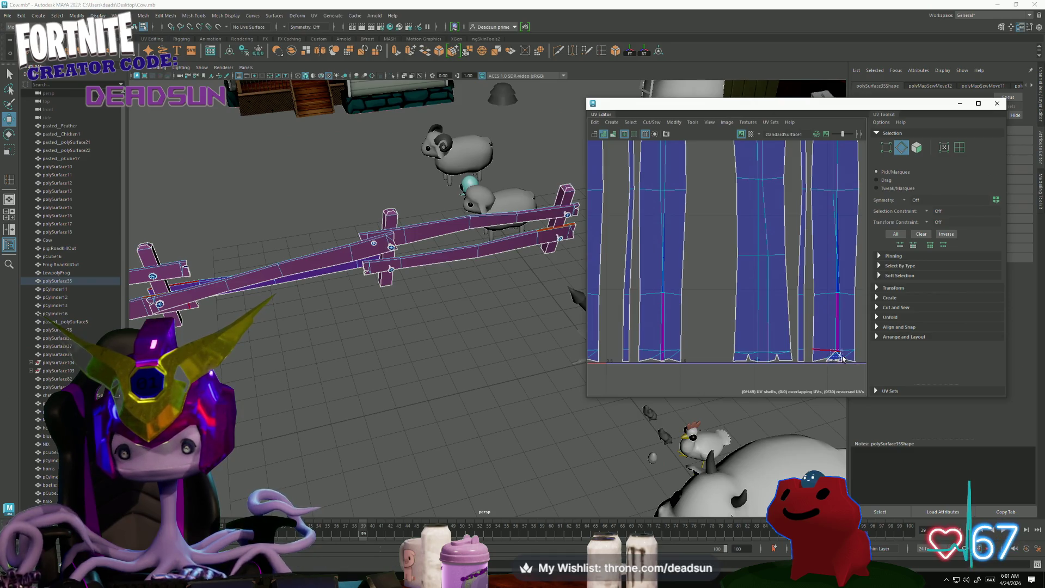
Sew the right shell's central seam, then its selected border edges, into one shell.
{"action": "scroll", "coordinate": [736, 219], "scroll_direction": "up", "scroll_amount": 3}
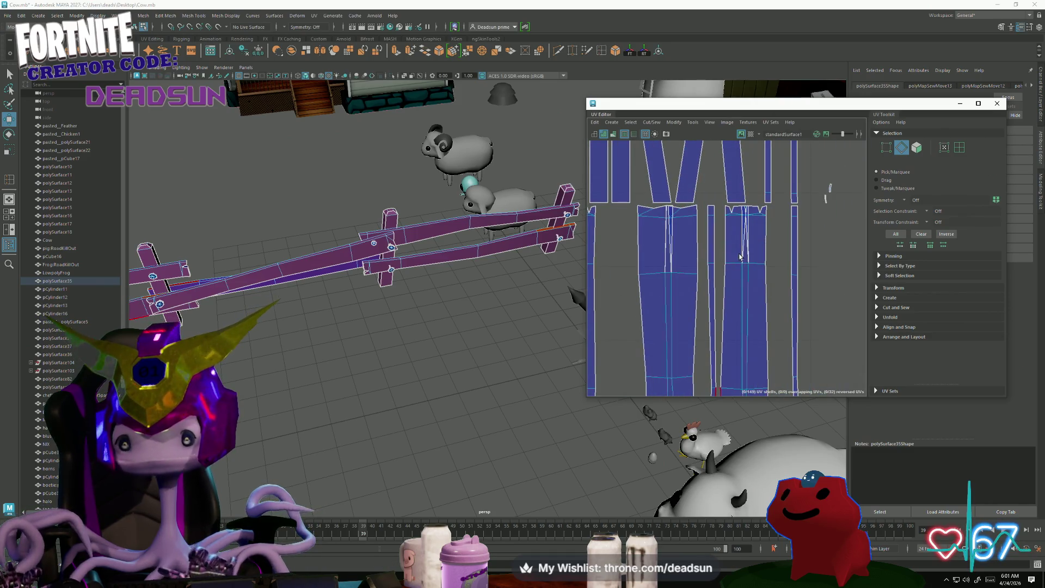
{"action": "left_click", "coordinate": [748, 265]}
{"action": "key", "text": "g"}
{"action": "key", "text": "g"}
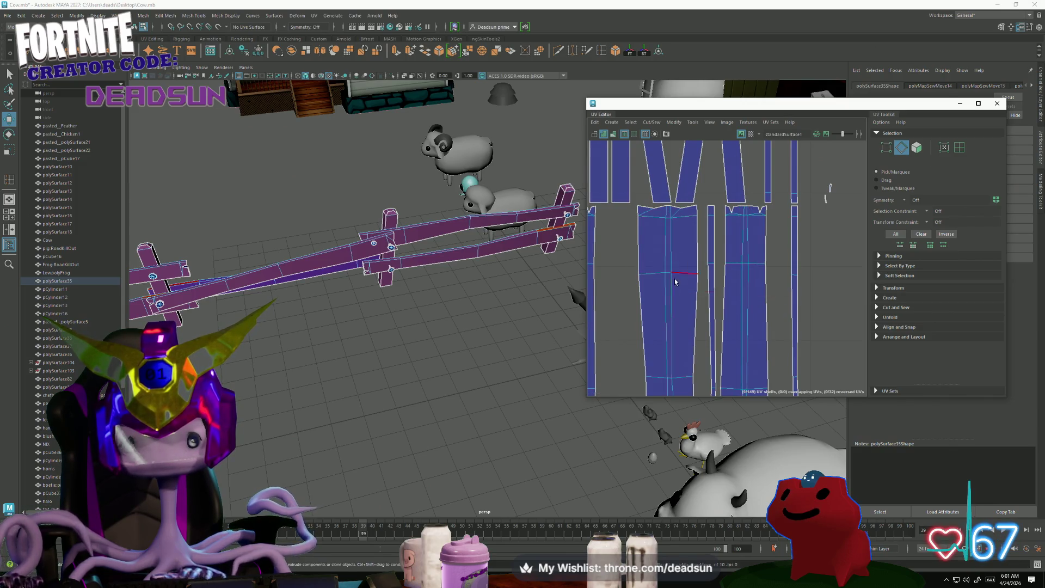
{"action": "left_click", "coordinate": [710, 354]}
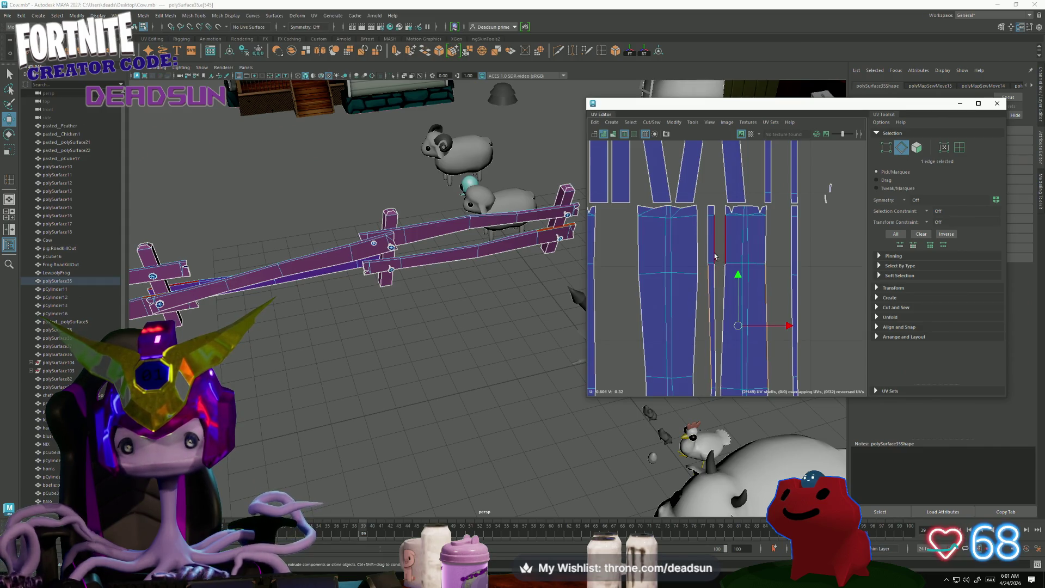
{"action": "left_click", "coordinate": [707, 219], "text": "shift"}
{"action": "middle_click_drag", "start_coordinate": [707, 219], "coordinate": [661, 198], "text": "alt"}
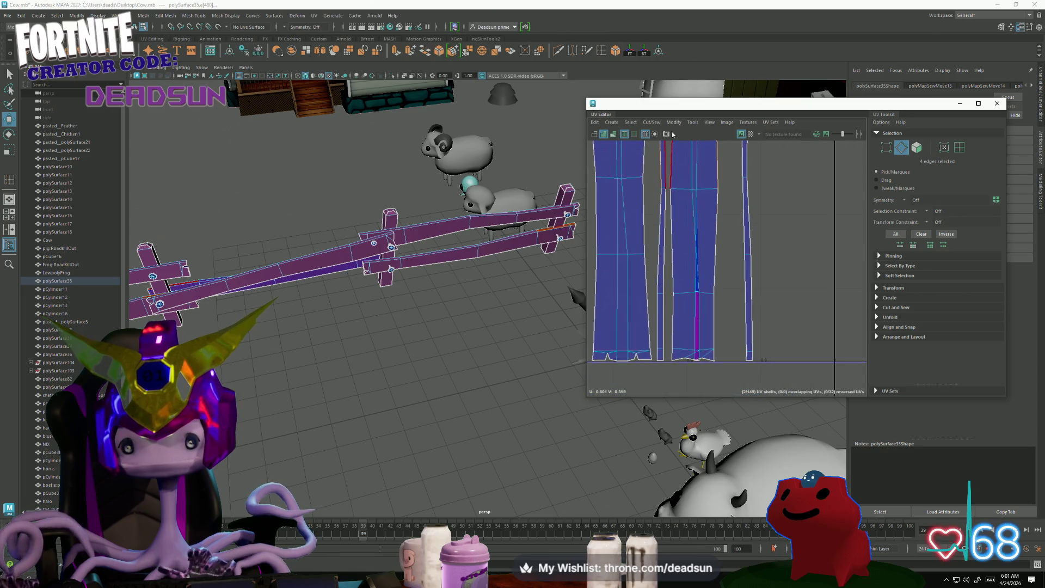
{"action": "left_click", "coordinate": [663, 231], "text": "shift"}
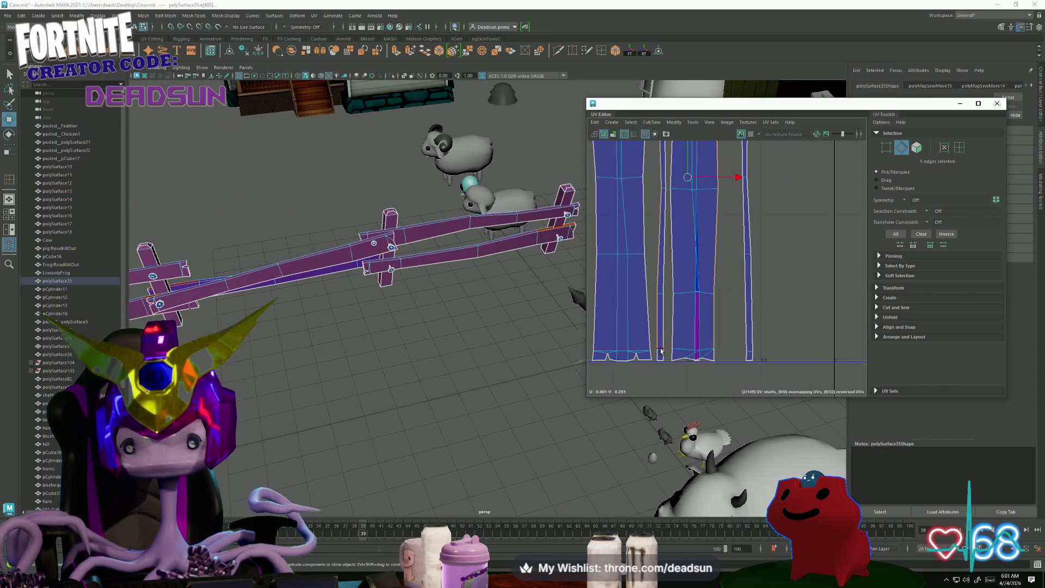
{"action": "right_click_drag", "start_coordinate": [664, 163], "coordinate": [681, 196], "text": "shift"}
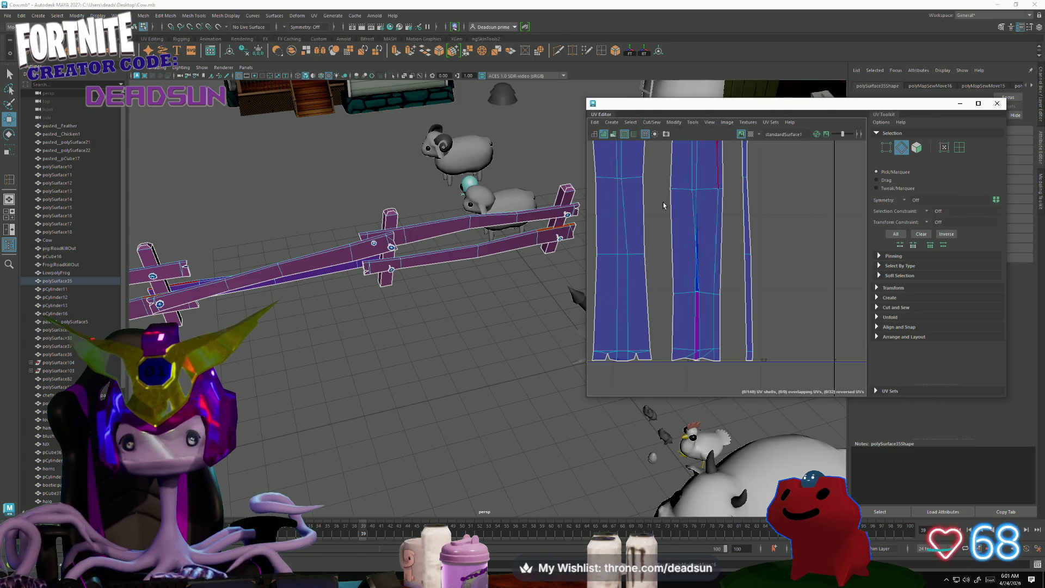
Sew the split and vertical edges on the next fence shells together.
{"action": "right_click_drag", "start_coordinate": [813, 320], "coordinate": [729, 246], "text": "alt"}
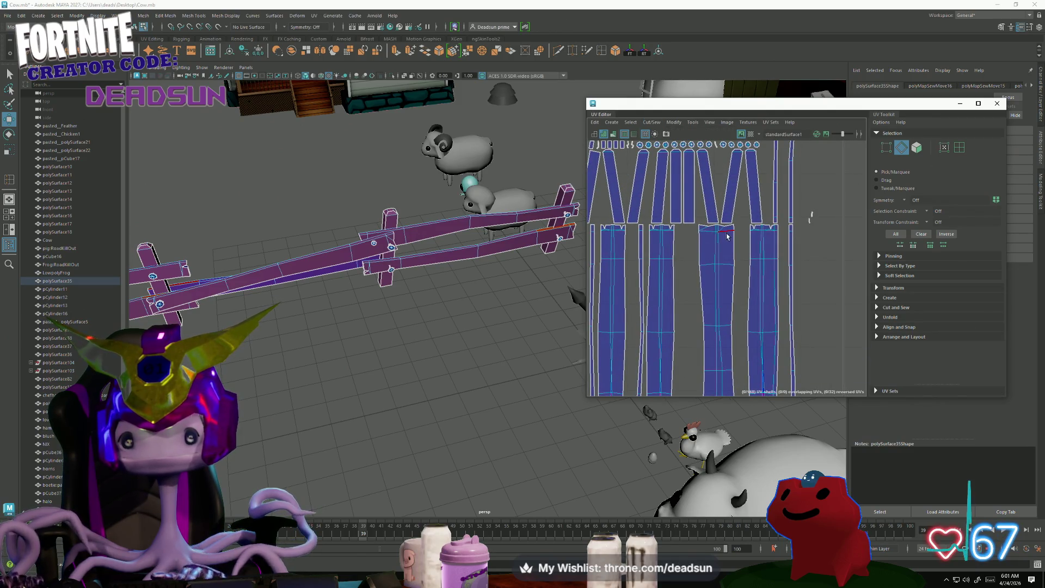
{"action": "left_click", "coordinate": [732, 310]}
{"action": "middle_click_drag", "start_coordinate": [733, 311], "coordinate": [649, 257], "text": "alt"}
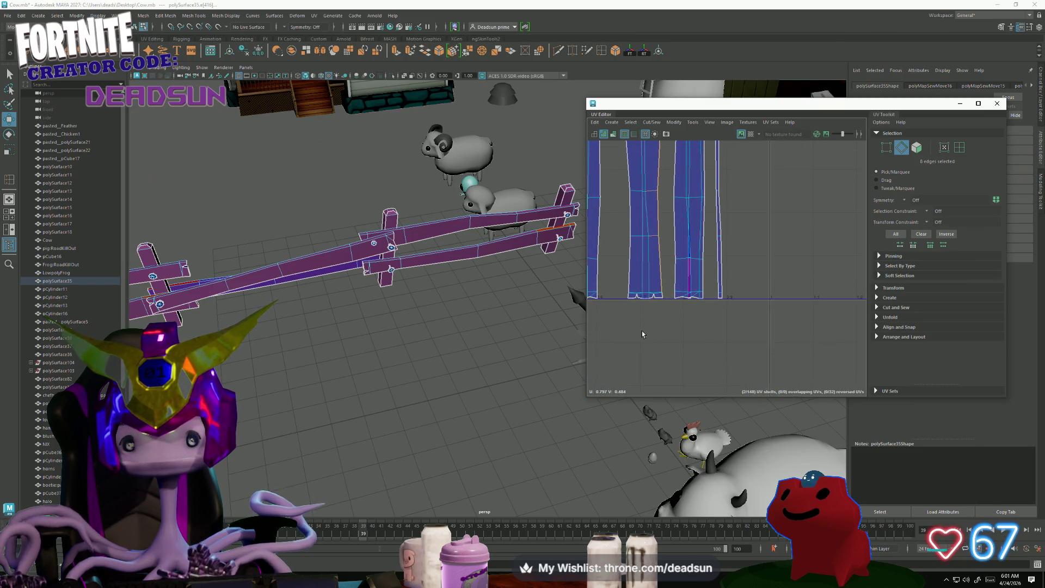
{"action": "left_click", "coordinate": [666, 296], "text": "shift"}
{"action": "middle_click_drag", "start_coordinate": [665, 297], "coordinate": [660, 324], "text": "alt"}
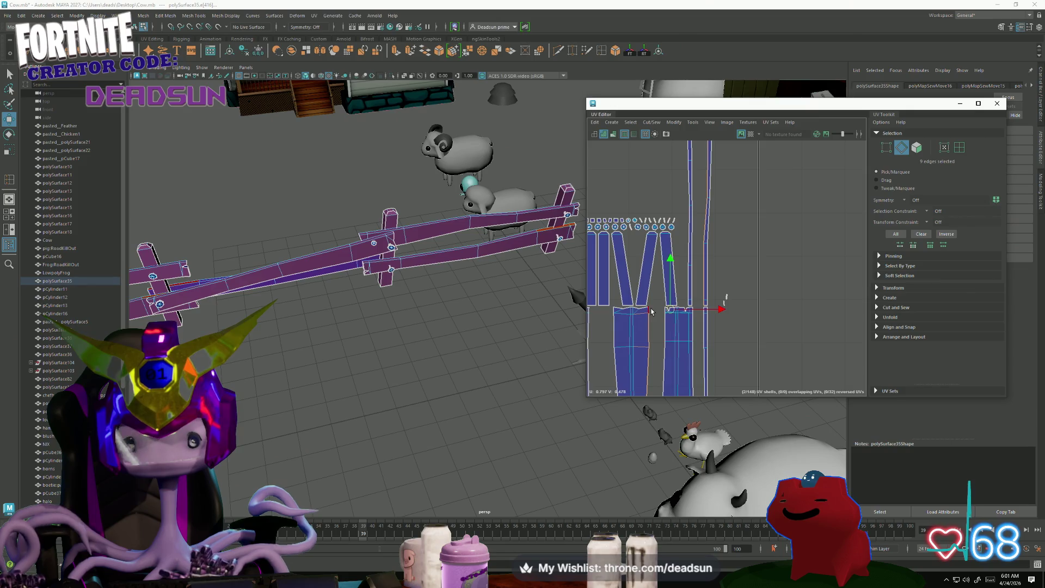
{"action": "left_click", "coordinate": [684, 379], "text": "shift"}
{"action": "right_click_drag", "start_coordinate": [675, 374], "coordinate": [680, 349], "text": "shift"}
Select the full vertical seam of the next strip and sew it closed.
{"action": "middle_click_drag", "start_coordinate": [680, 349], "coordinate": [705, 207], "text": "alt"}
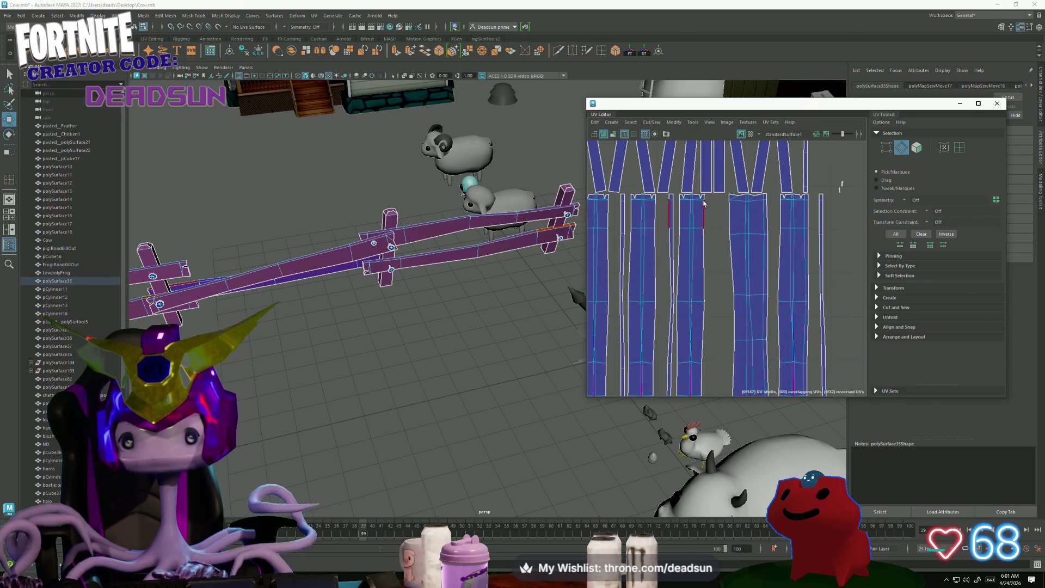
{"action": "left_click", "coordinate": [693, 256]}
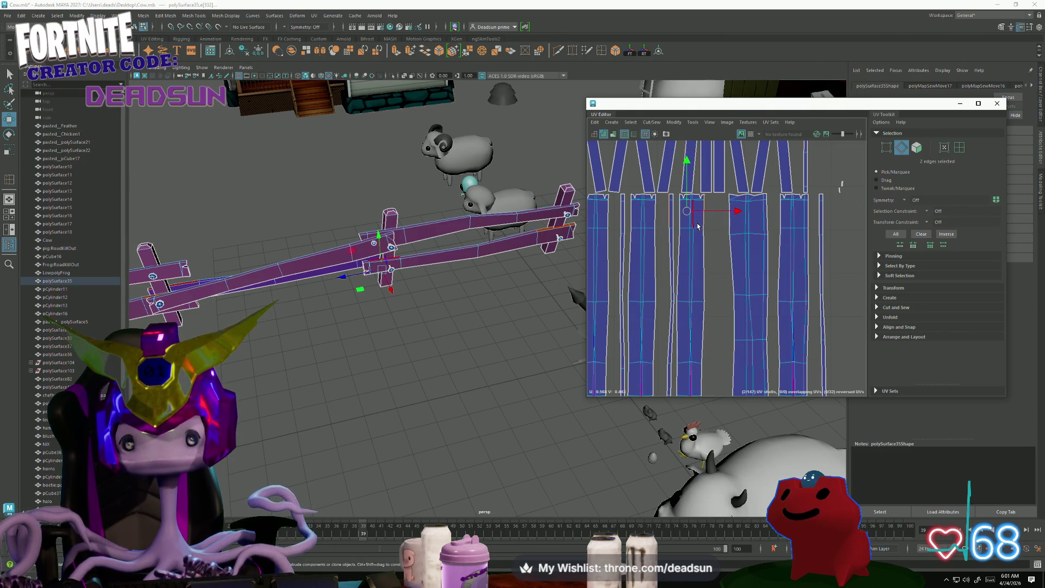
{"action": "left_click_drag", "start_coordinate": [694, 270], "coordinate": [709, 395]}
{"action": "scroll", "coordinate": [702, 354], "scroll_direction": "up", "scroll_amount": 3}
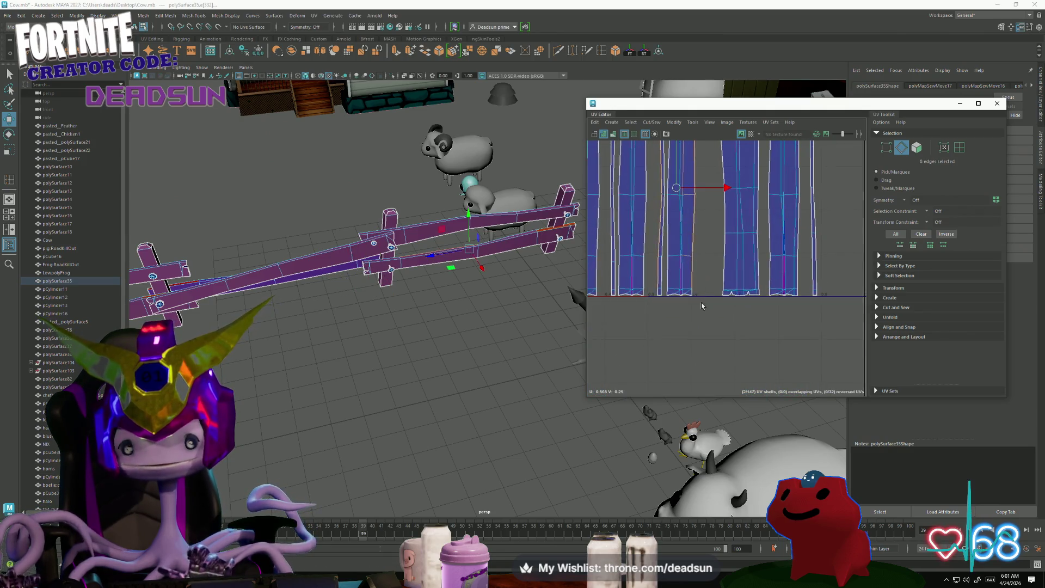
{"action": "middle_click_drag", "start_coordinate": [702, 354], "coordinate": [687, 298], "text": "alt"}
{"action": "right_click_drag", "start_coordinate": [690, 343], "coordinate": [683, 327], "text": "shift"}
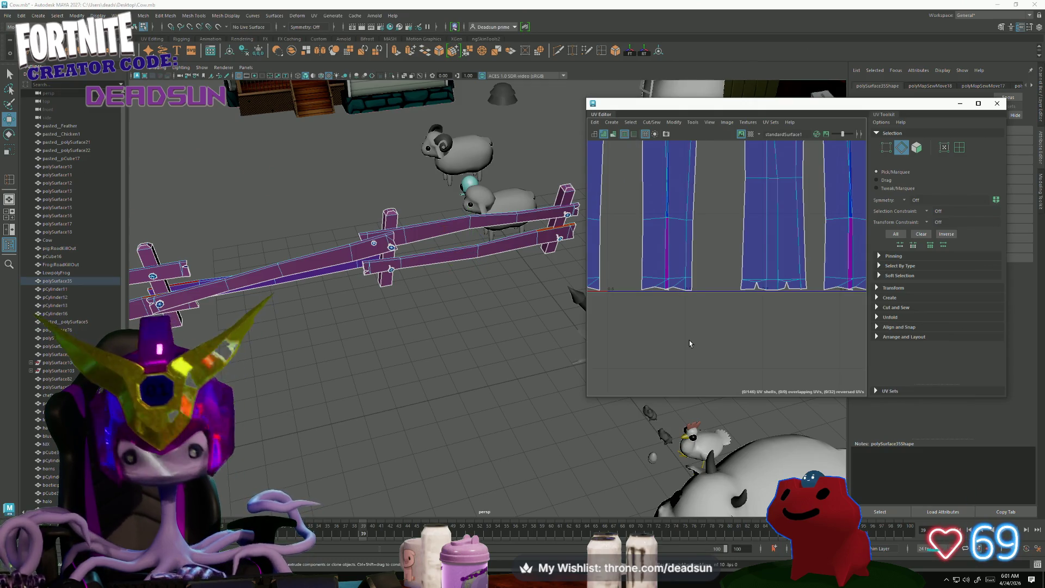
{"action": "scroll", "coordinate": [684, 327], "scroll_direction": "down", "scroll_amount": 2}
{"action": "middle_click_drag", "start_coordinate": [683, 327], "coordinate": [668, 282], "text": "alt"}
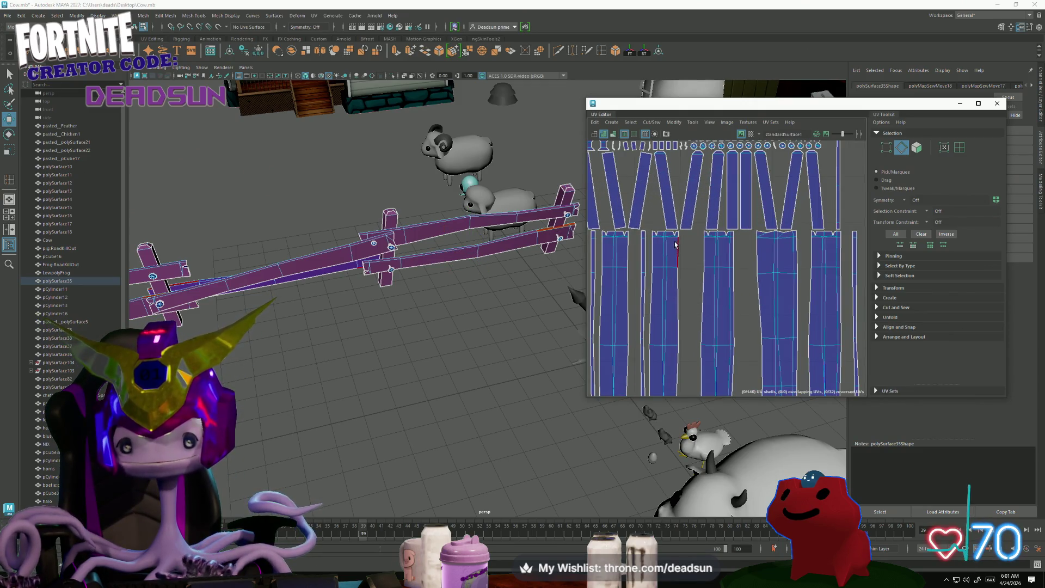
Select the seam edges along the following strip and sew them together.
{"action": "left_click_drag", "start_coordinate": [689, 337], "coordinate": [689, 357]}
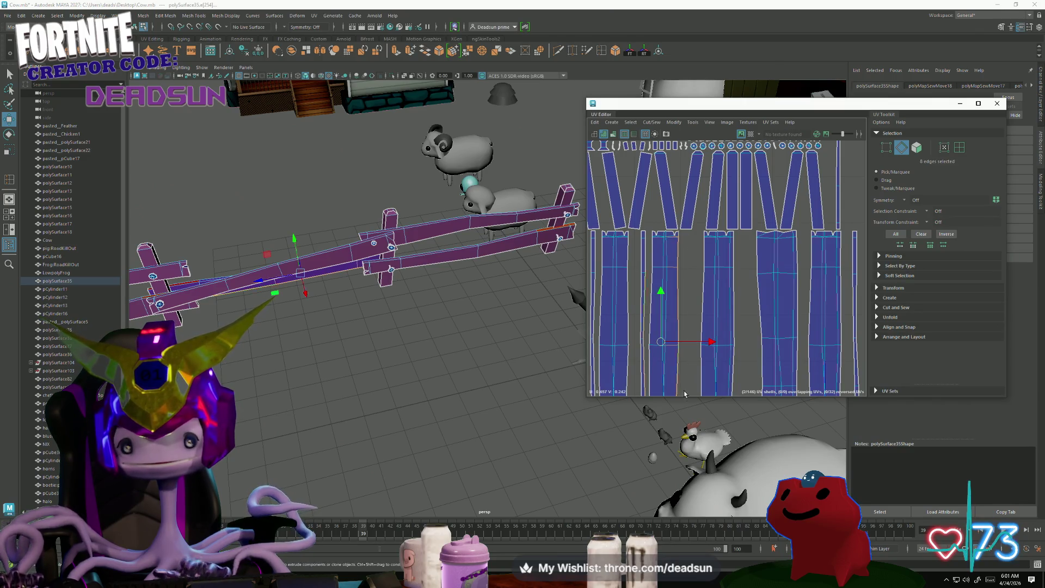
{"action": "scroll", "coordinate": [670, 305], "scroll_direction": "up", "scroll_amount": 3}
{"action": "middle_click_drag", "start_coordinate": [668, 295], "coordinate": [664, 284], "text": "alt"}
{"action": "left_click_drag", "start_coordinate": [662, 286], "coordinate": [659, 310], "text": "shift"}
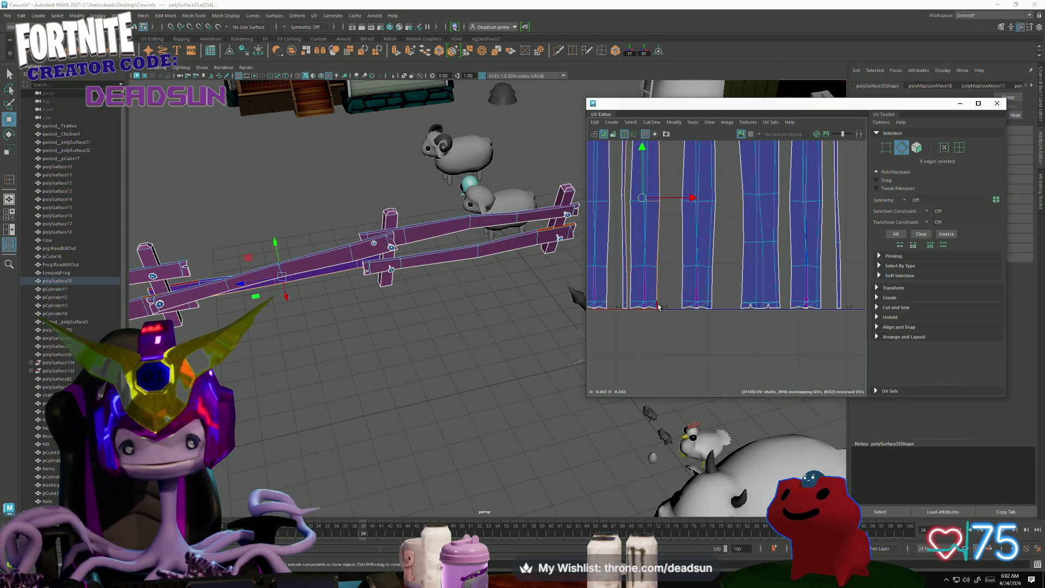
{"action": "scroll", "coordinate": [667, 305], "scroll_direction": "down", "scroll_amount": 2}
{"action": "middle_click_drag", "start_coordinate": [677, 310], "coordinate": [684, 359], "text": "alt"}
{"action": "right_click_drag", "start_coordinate": [675, 362], "coordinate": [671, 349], "text": "shift"}
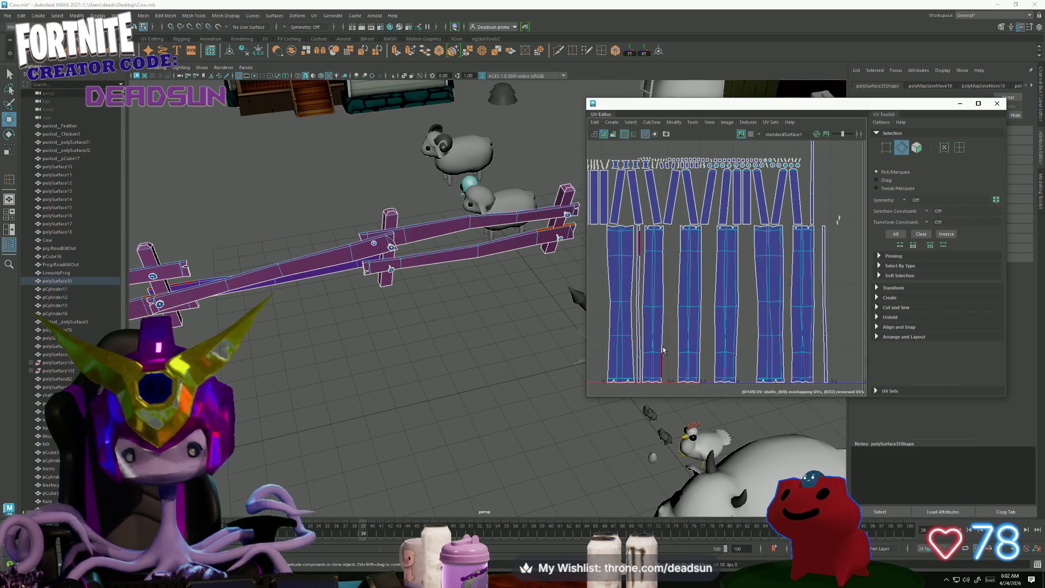
Sew the split edges of another shell and the left shell into single shells.
{"action": "left_click", "coordinate": [665, 232]}
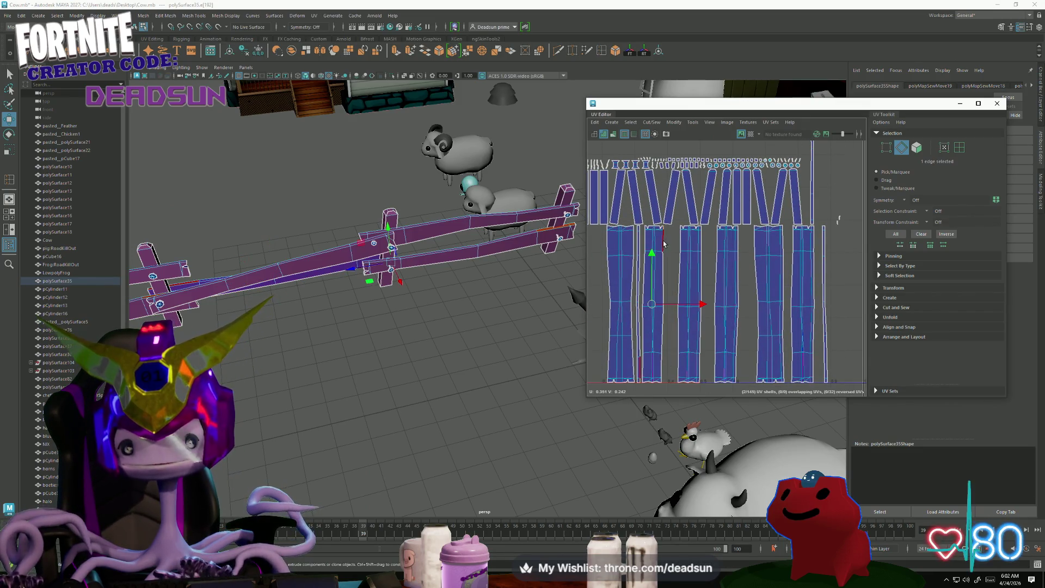
{"action": "left_click", "coordinate": [666, 366], "text": "shift"}
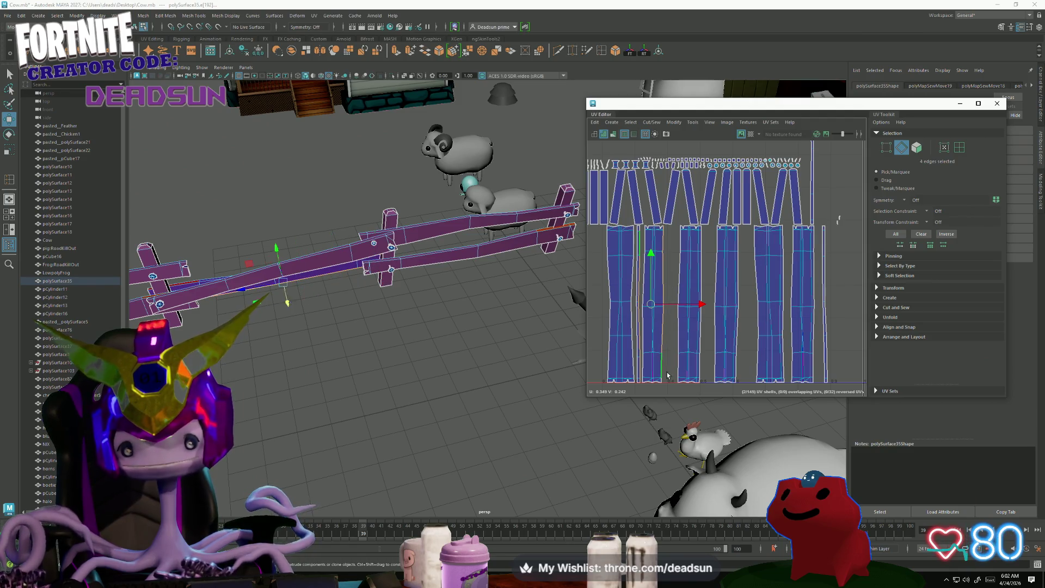
{"action": "right_click_drag", "start_coordinate": [675, 379], "coordinate": [645, 353], "text": "shift"}
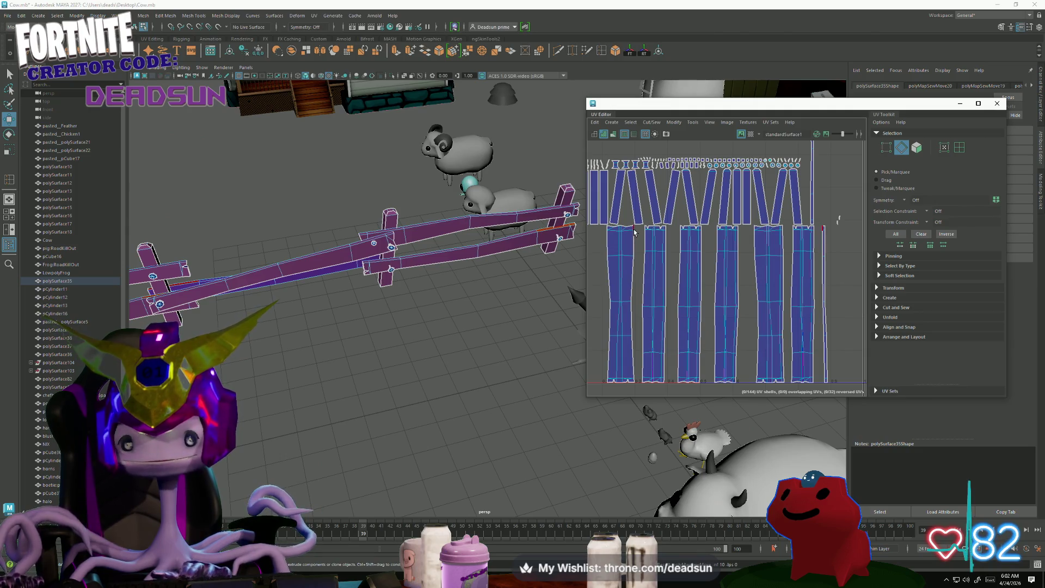
{"action": "left_click", "coordinate": [633, 262]}
{"action": "left_click", "coordinate": [632, 316], "text": "shift"}
{"action": "left_click", "coordinate": [635, 366], "text": "shift"}
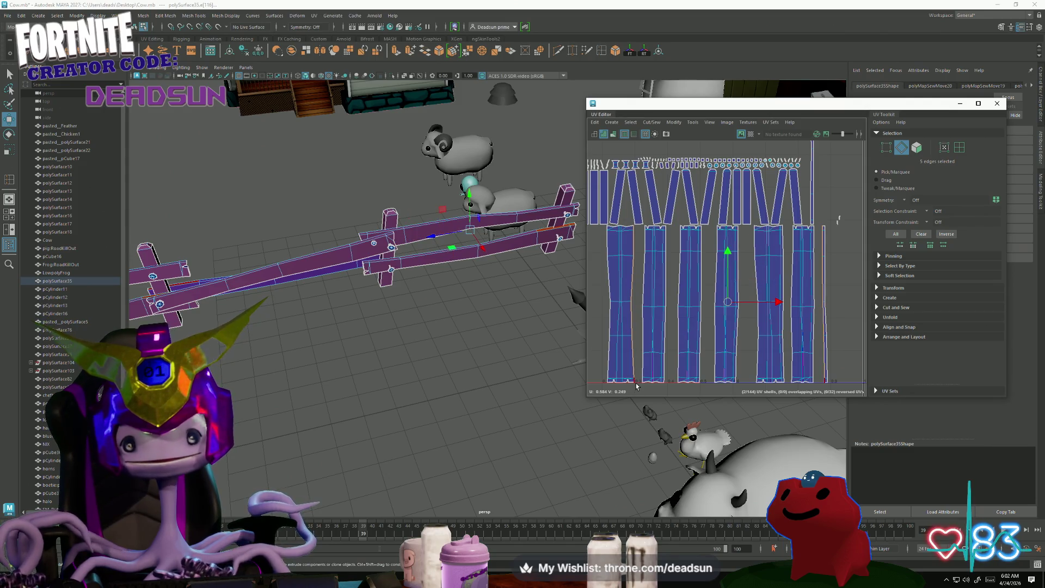
{"action": "left_click", "coordinate": [636, 383], "text": "shift"}
{"action": "right_click_drag", "start_coordinate": [603, 424], "coordinate": [612, 399], "text": "shift"}
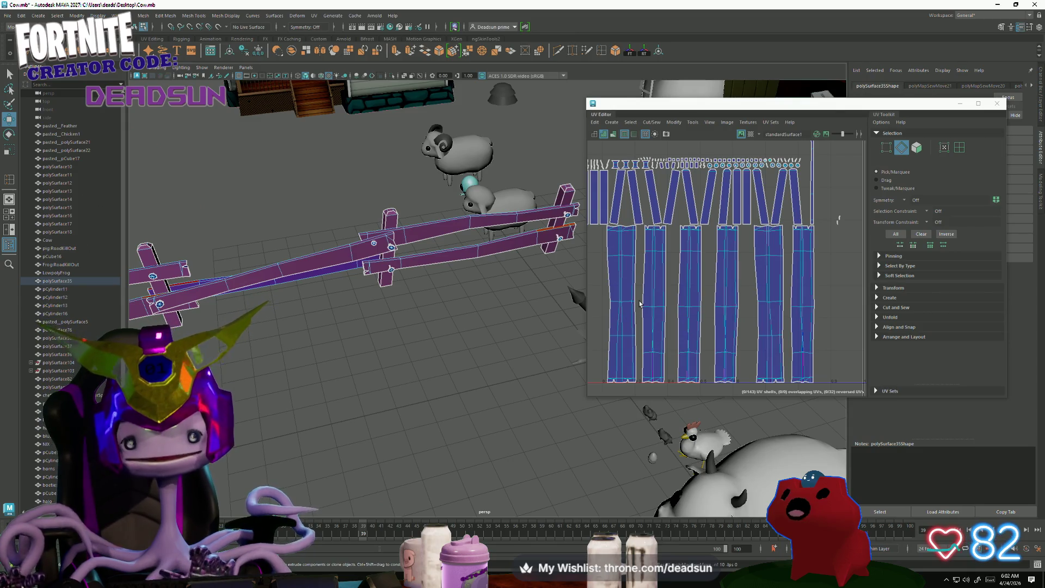
Select the matching split edges along the leftmost shell's side.
{"action": "scroll", "coordinate": [773, 322], "scroll_direction": "down", "scroll_amount": 2}
{"action": "middle_click_drag", "start_coordinate": [773, 322], "coordinate": [713, 263], "text": "alt"}
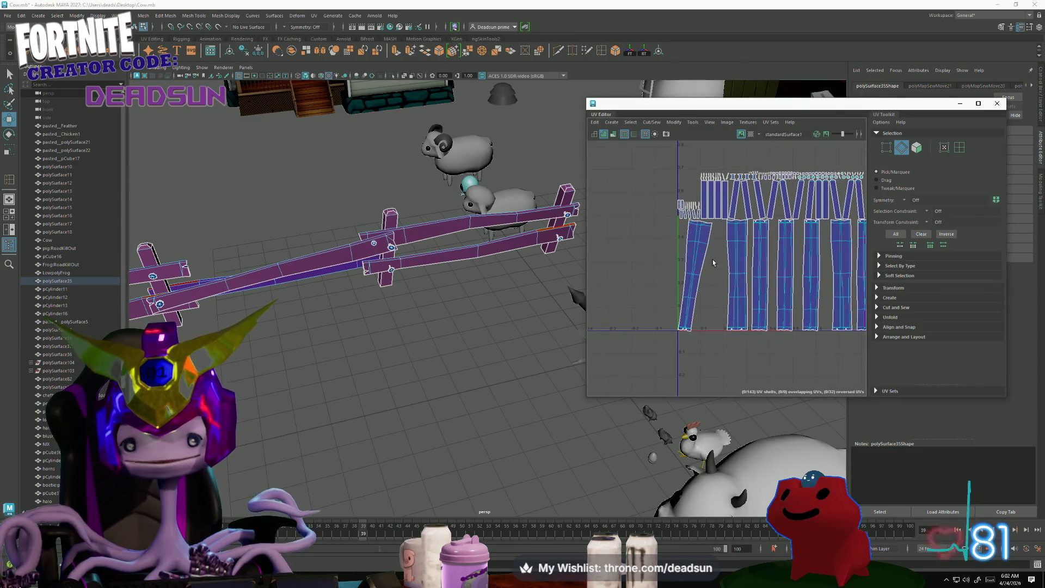
{"action": "left_click", "coordinate": [711, 229]}
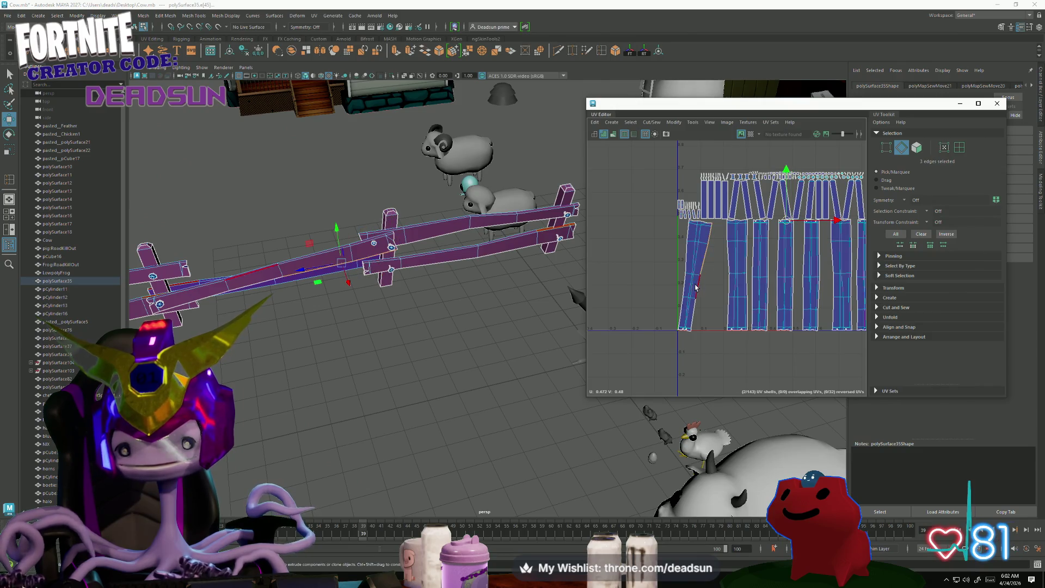
{"action": "left_click", "coordinate": [697, 309], "text": "shift"}
{"action": "left_click", "coordinate": [694, 332], "text": "shift"}
{"action": "scroll", "coordinate": [693, 333], "scroll_direction": "up", "scroll_amount": 5}
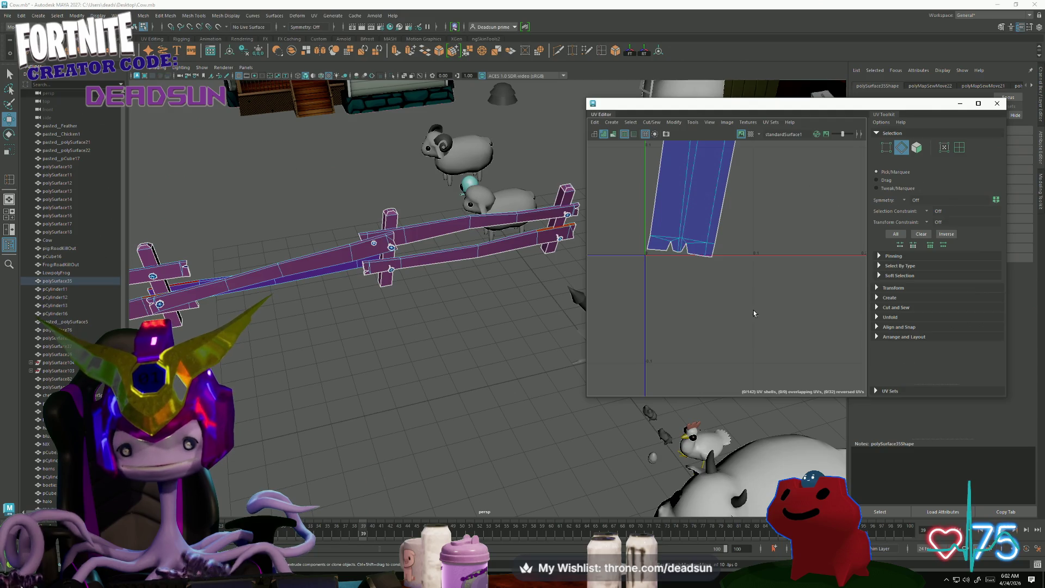
{"action": "scroll", "coordinate": [754, 314], "scroll_direction": "down", "scroll_amount": 5}
{"action": "scroll", "coordinate": [686, 256], "scroll_direction": "up", "scroll_amount": 3}
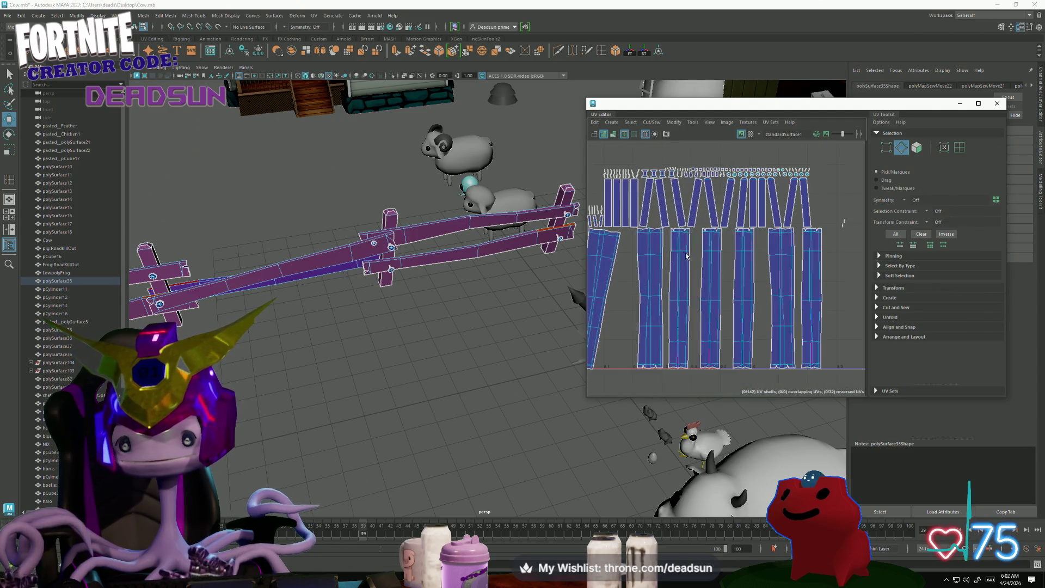
Sew the left strips together, then sew seam edges picked on the fence posts in the viewport.
{"action": "key", "text": "shift+s"}
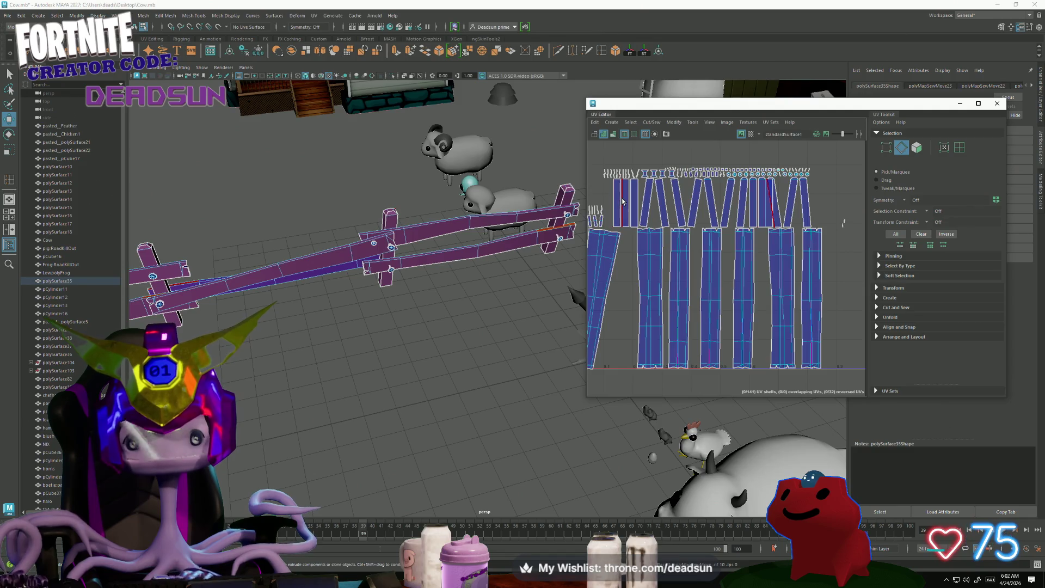
{"action": "key", "text": "shift+s"}
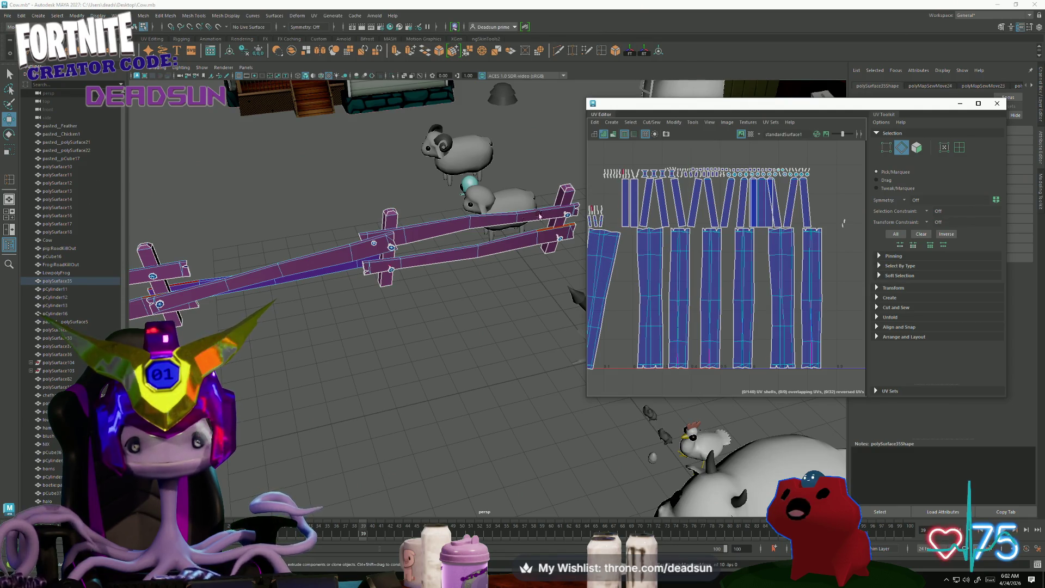
{"action": "left_click", "coordinate": [403, 234]}
{"action": "key", "text": "shift+s"}
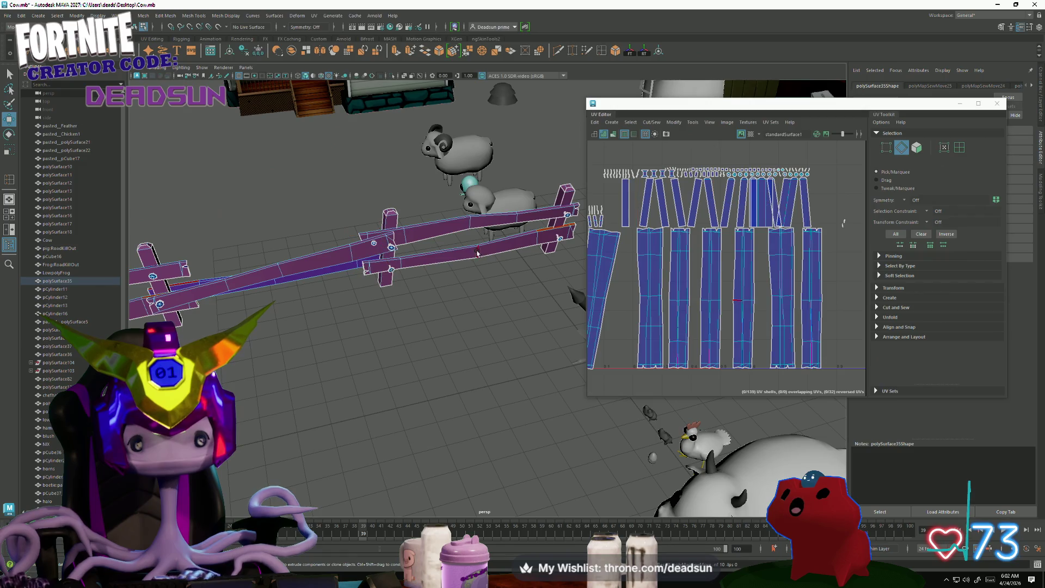
{"action": "left_click", "coordinate": [564, 201]}
{"action": "key", "text": "shift+s"}
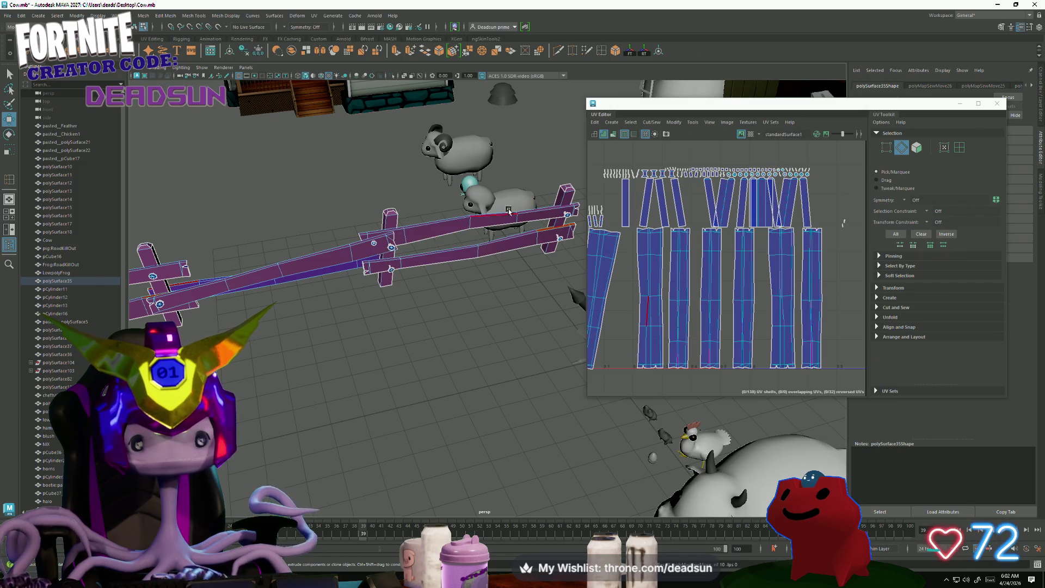
{"action": "left_click", "coordinate": [556, 191]}
{"action": "key", "text": "shift+s"}
{"action": "left_click", "coordinate": [156, 264]}
{"action": "key", "text": "shift+s"}
{"action": "left_click", "coordinate": [155, 266]}
{"action": "key", "text": "shift+s"}
Sew the small red-edged shells and the thin shell onto their neighbouring clusters, leaving 131 shells.
{"action": "mouse_move", "coordinate": [194, 344]}
{"action": "left_mouse_down", "text": "alt"}
{"action": "mouse_move", "coordinate": [420, 354]}
{"action": "mouse_move", "coordinate": [289, 367]}
{"action": "mouse_move", "coordinate": [424, 351]}
{"action": "left_mouse_up", "text": "alt"}
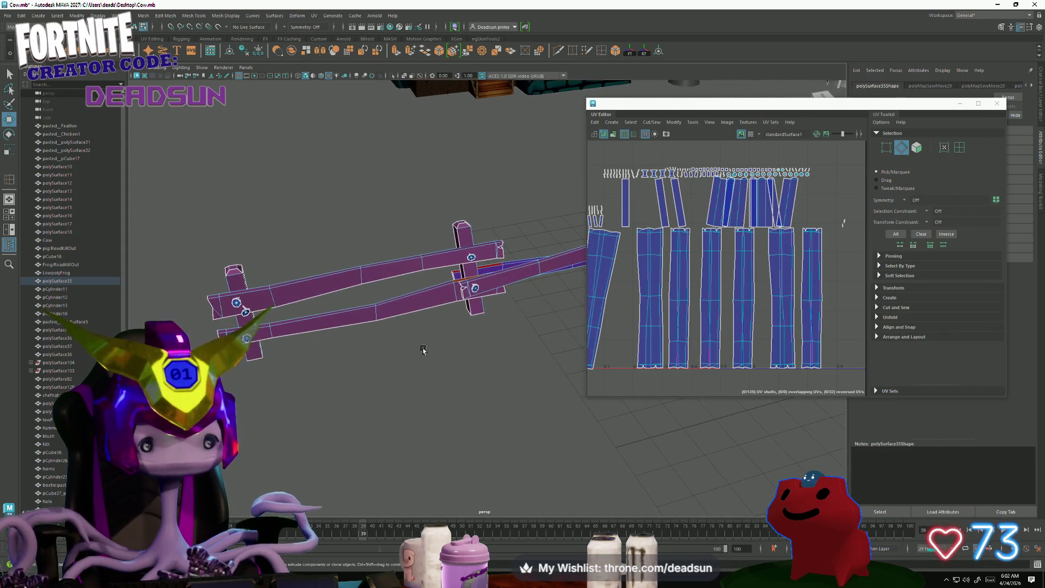
{"action": "scroll", "coordinate": [724, 272], "scroll_direction": "down", "scroll_amount": 2}
{"action": "middle_click_drag", "start_coordinate": [724, 240], "coordinate": [752, 288], "text": "alt"}
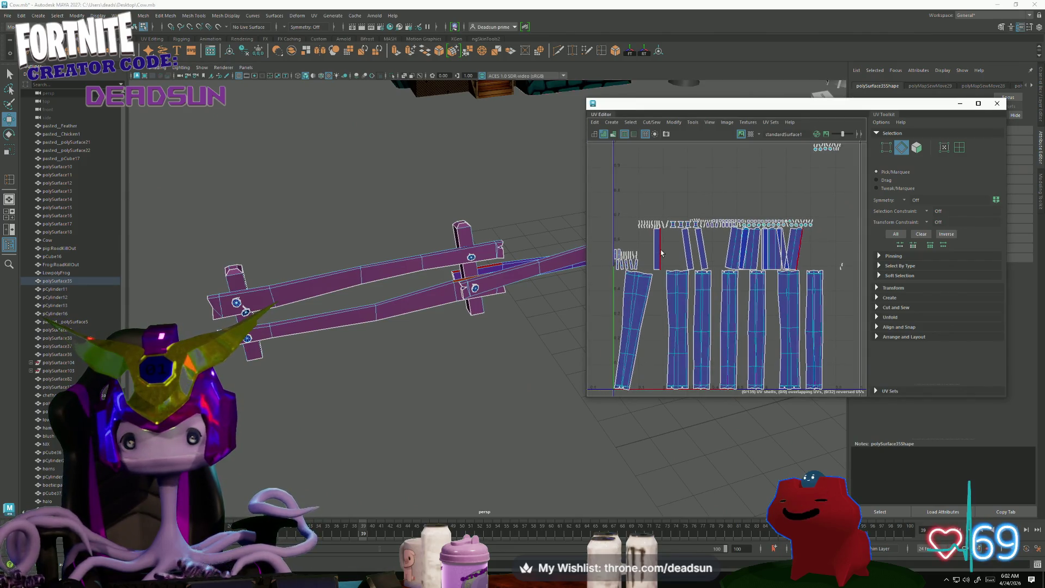
{"action": "key", "text": "shift+s"}
{"action": "key", "text": "shift+s"}
{"action": "left_click", "coordinate": [706, 253]}
{"action": "key", "text": "shift+s"}
{"action": "left_click", "coordinate": [747, 254]}
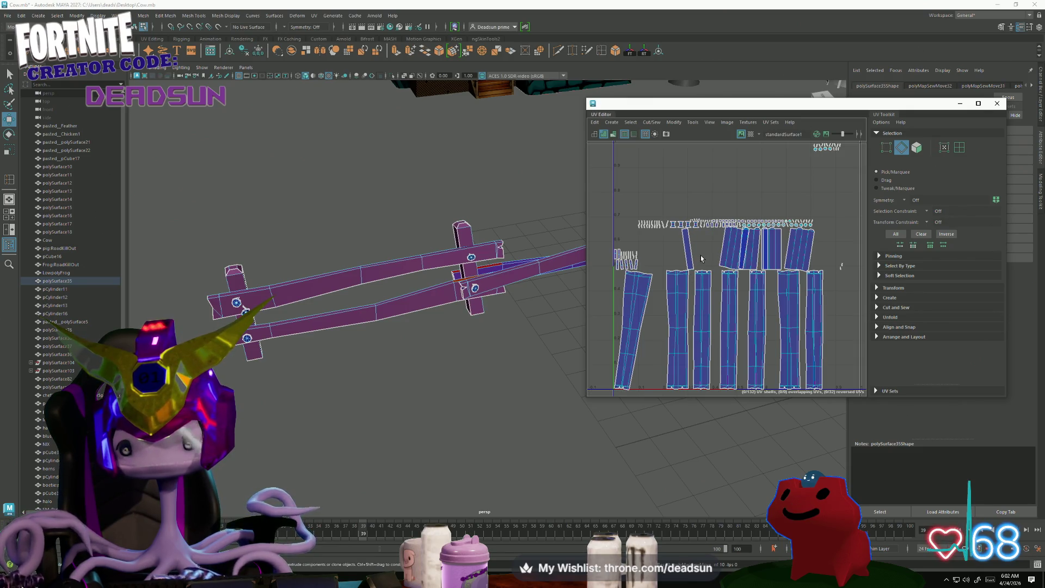
{"action": "key", "text": "shift+s"}
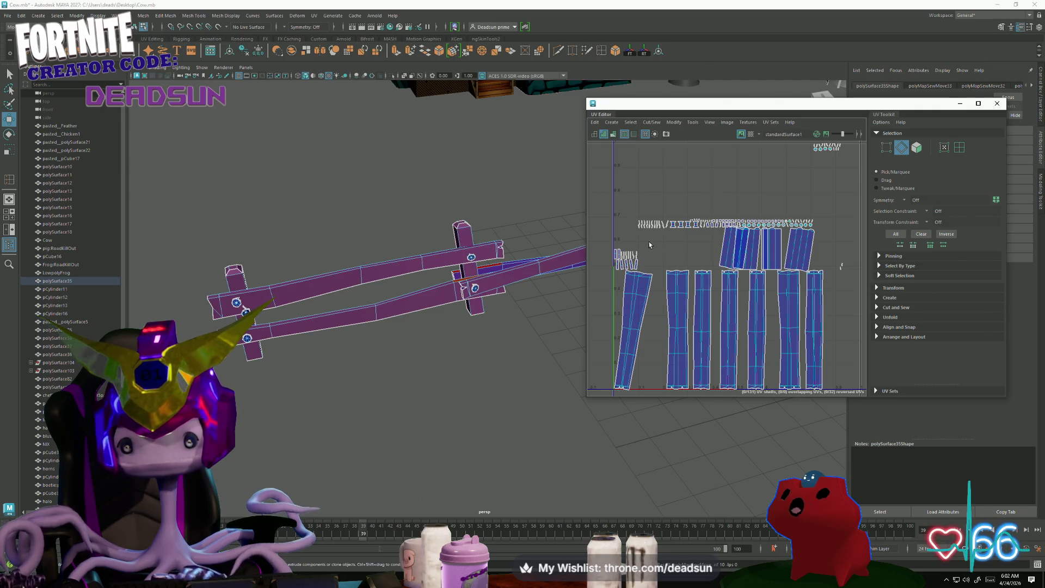
{"action": "scroll", "coordinate": [648, 239], "scroll_direction": "up", "scroll_amount": 6}
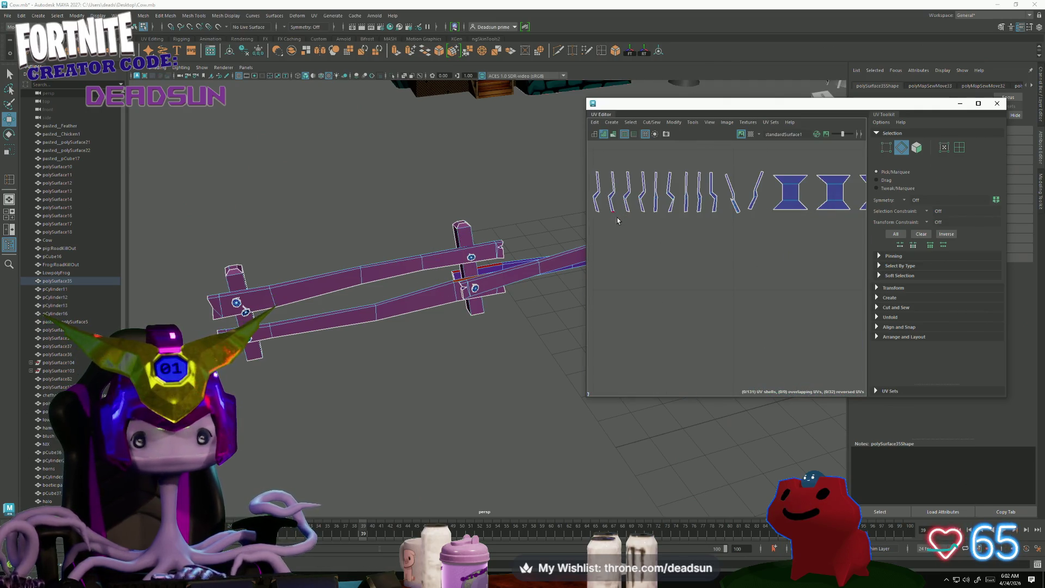
Sew a shell's right-side edge and the middle shell's top edge closed.
{"action": "scroll", "coordinate": [617, 217], "scroll_direction": "up", "scroll_amount": 1}
{"action": "scroll", "coordinate": [648, 237], "scroll_direction": "down", "scroll_amount": 3}
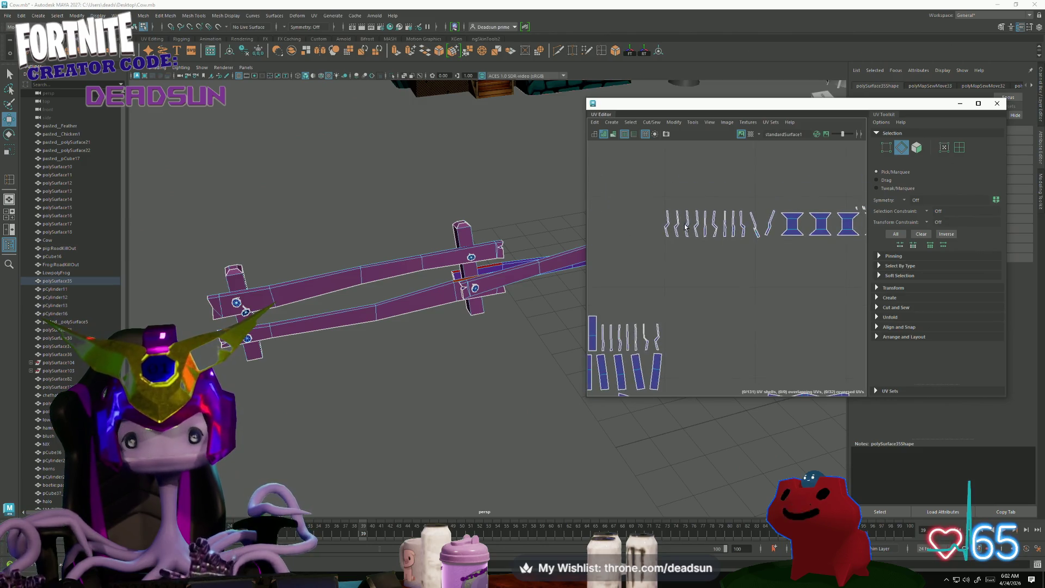
{"action": "scroll", "coordinate": [863, 217], "scroll_direction": "up", "scroll_amount": 4}
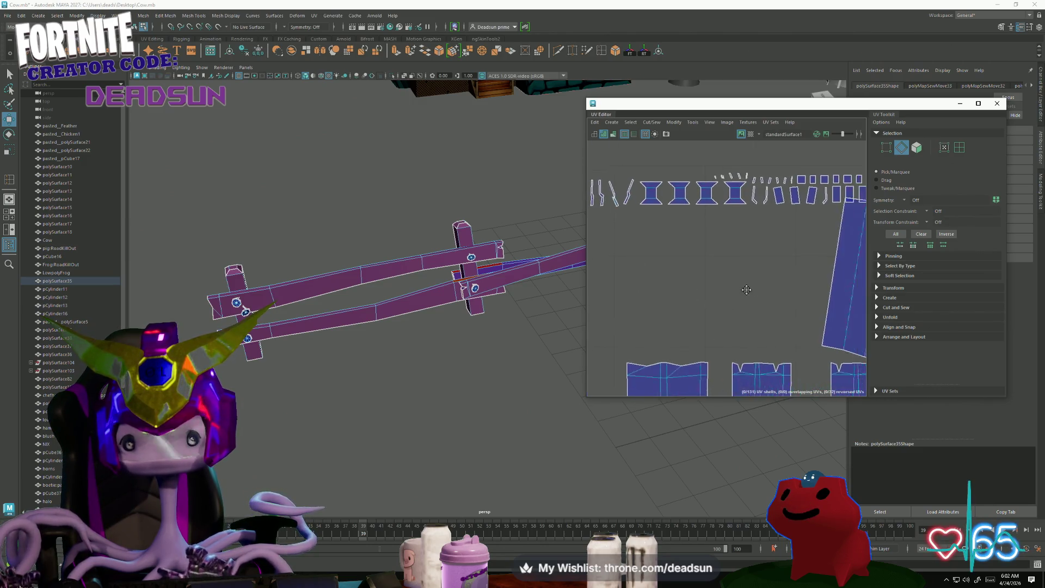
{"action": "middle_click_drag", "start_coordinate": [863, 218], "coordinate": [859, 218], "text": "alt"}
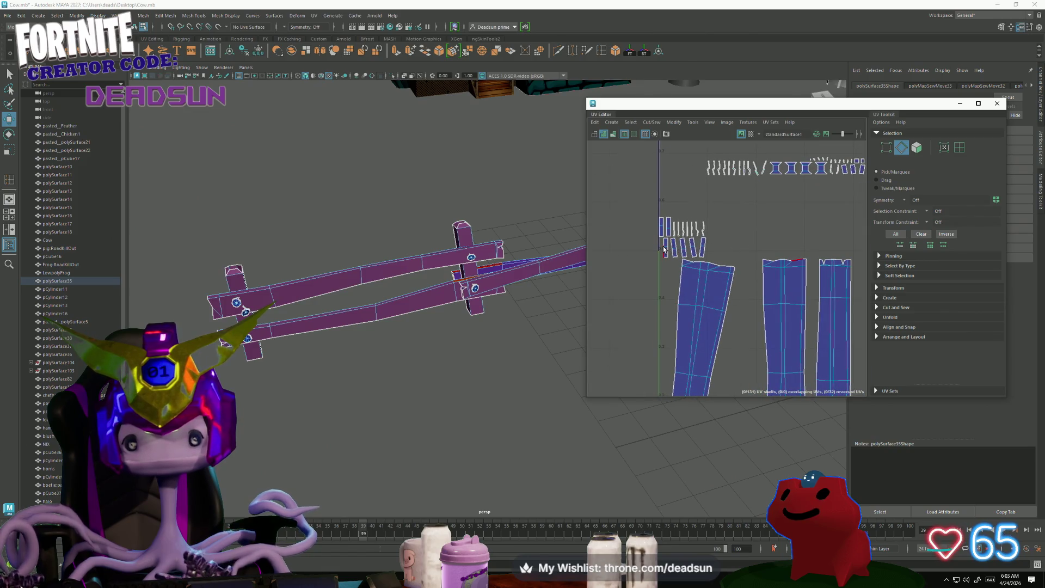
{"action": "left_click", "coordinate": [727, 278]}
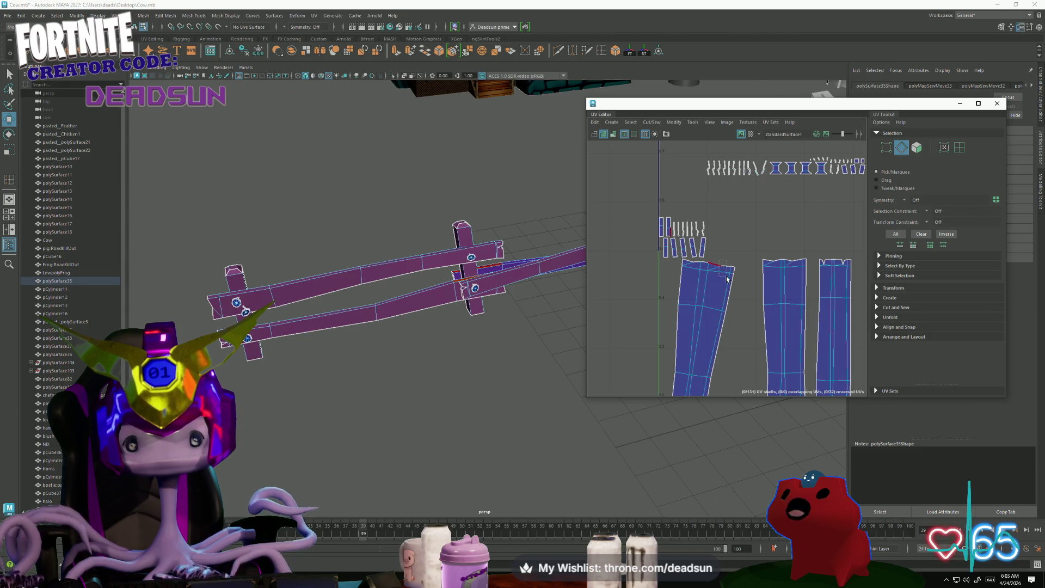
{"action": "right_click_drag", "start_coordinate": [719, 292], "coordinate": [707, 307], "text": "shift"}
{"action": "left_click", "coordinate": [791, 258]}
{"action": "right_click_drag", "start_coordinate": [790, 258], "coordinate": [778, 272], "text": "shift"}
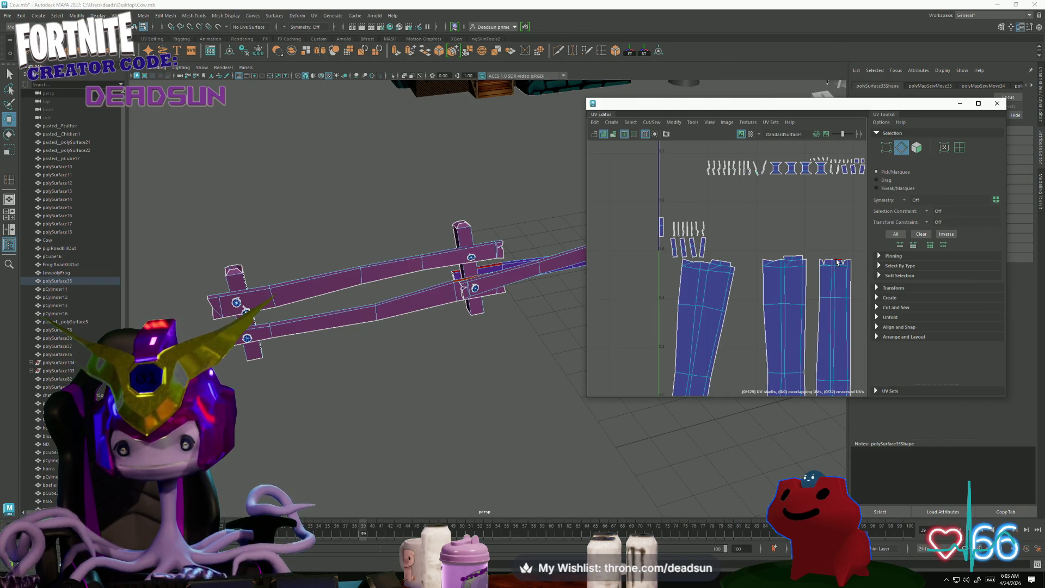
Sew the right shell's top edges and the top-right piece to close the notch.
{"action": "left_click", "coordinate": [835, 260]}
{"action": "right_click_drag", "start_coordinate": [834, 260], "coordinate": [839, 292], "text": "shift"}
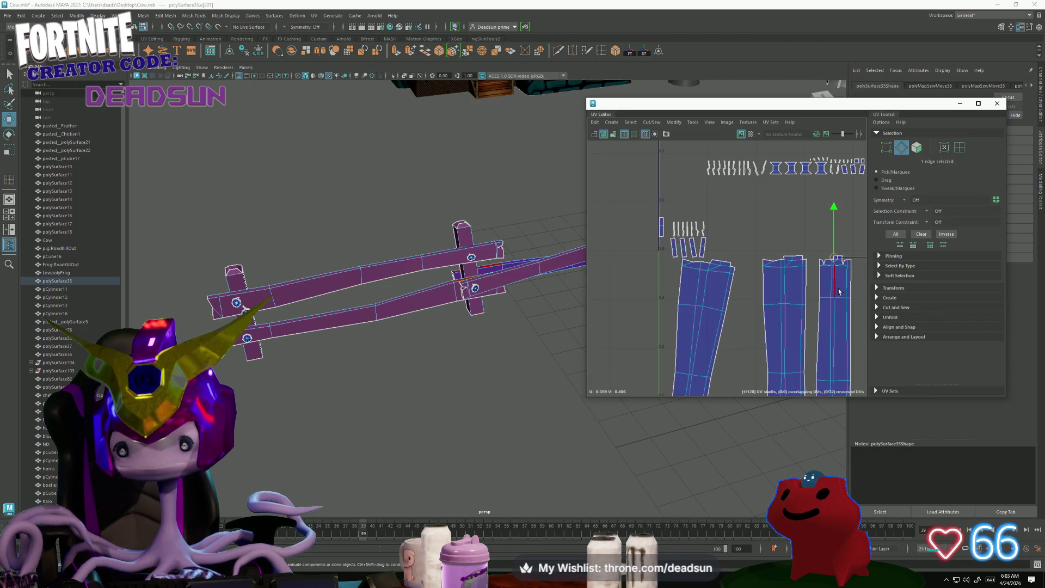
{"action": "scroll", "coordinate": [844, 285], "scroll_direction": "up", "scroll_amount": 4}
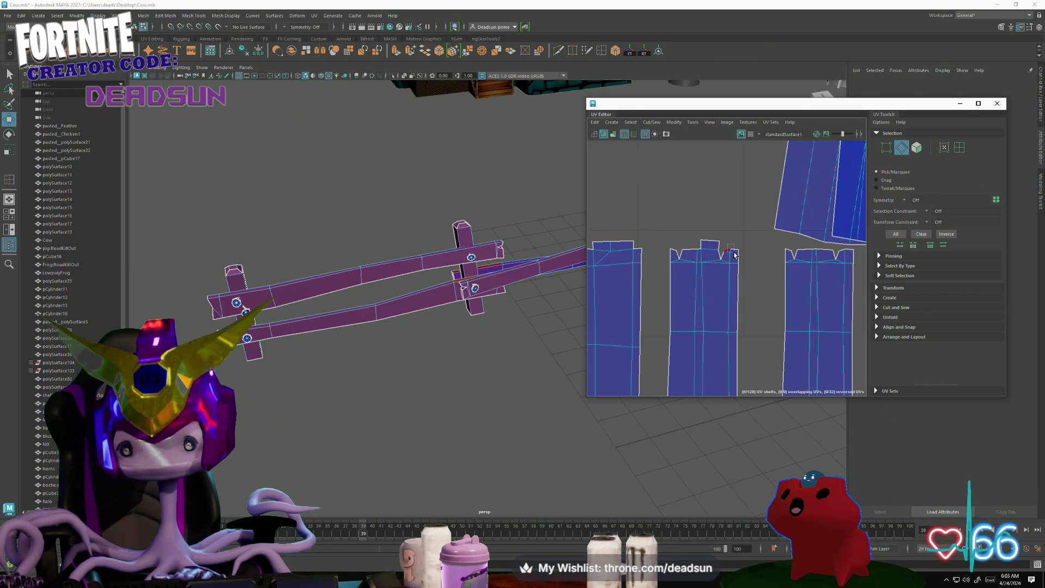
{"action": "left_click", "coordinate": [729, 277]}
{"action": "double_click", "coordinate": [814, 254]}
{"action": "right_click_drag", "start_coordinate": [810, 276], "coordinate": [806, 279], "text": "shift"}
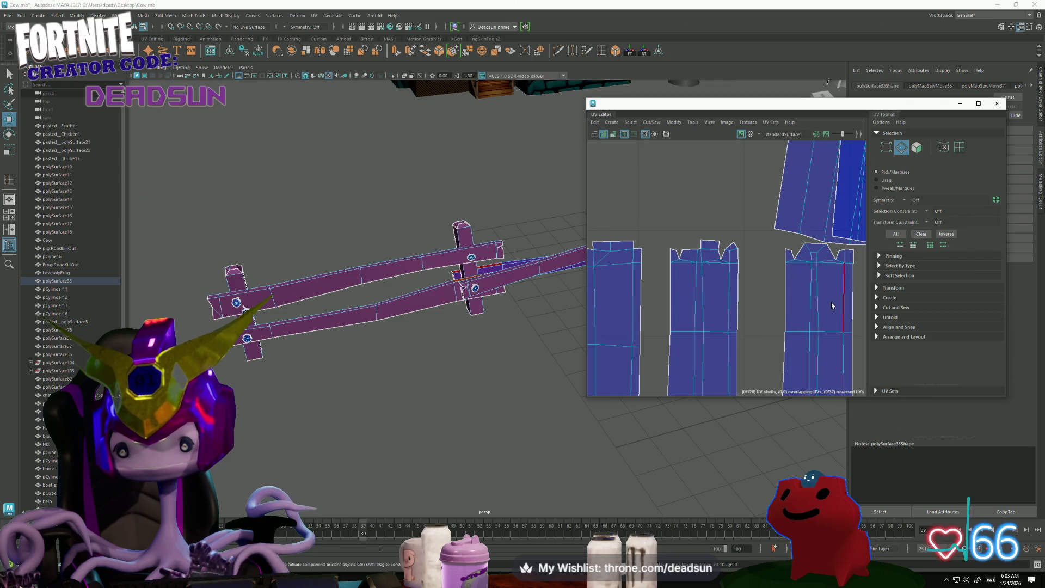
{"action": "left_click", "coordinate": [820, 275]}
{"action": "left_click", "coordinate": [819, 261]}
{"action": "left_click", "coordinate": [816, 252]}
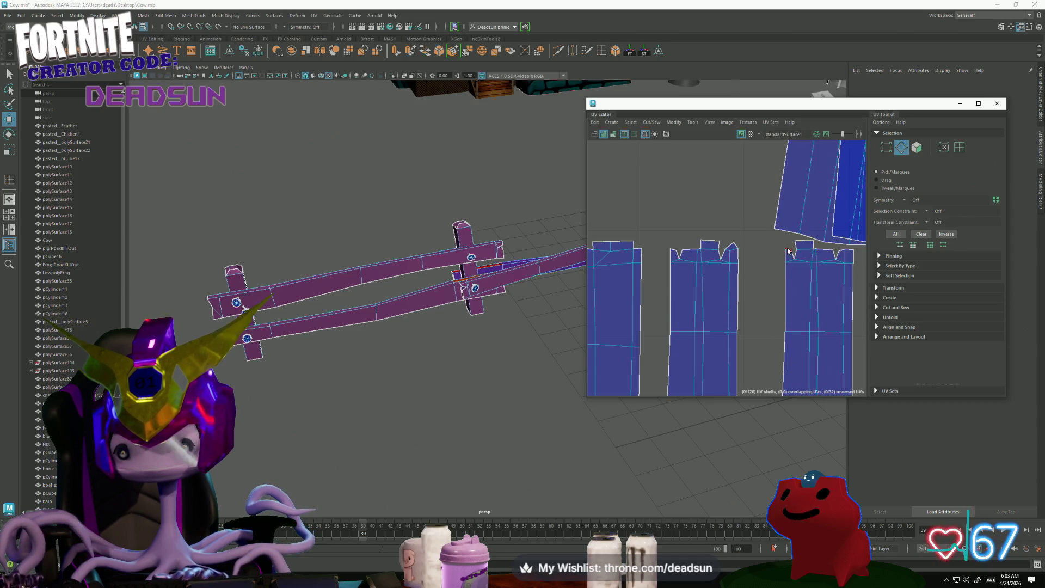
Sew stray edges near the shell bottoms onto their neighbouring shells.
{"action": "scroll", "coordinate": [698, 287], "scroll_direction": "down", "scroll_amount": 5}
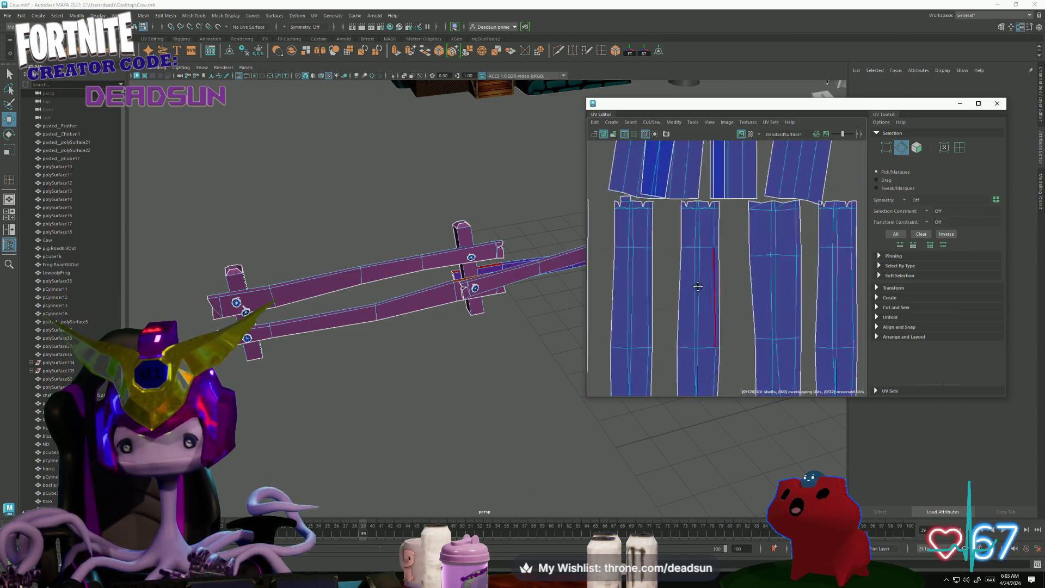
{"action": "middle_click_drag", "start_coordinate": [698, 287], "coordinate": [684, 327], "text": "alt"}
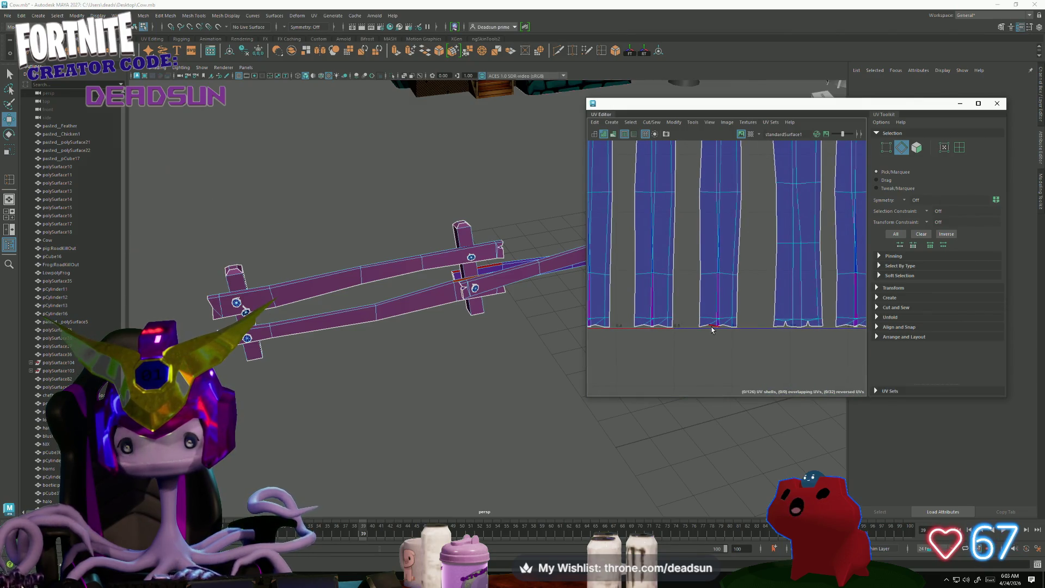
{"action": "left_click", "coordinate": [712, 328]}
{"action": "scroll", "coordinate": [703, 337], "scroll_direction": "down", "scroll_amount": 3}
{"action": "scroll", "coordinate": [776, 299], "scroll_direction": "up", "scroll_amount": 3}
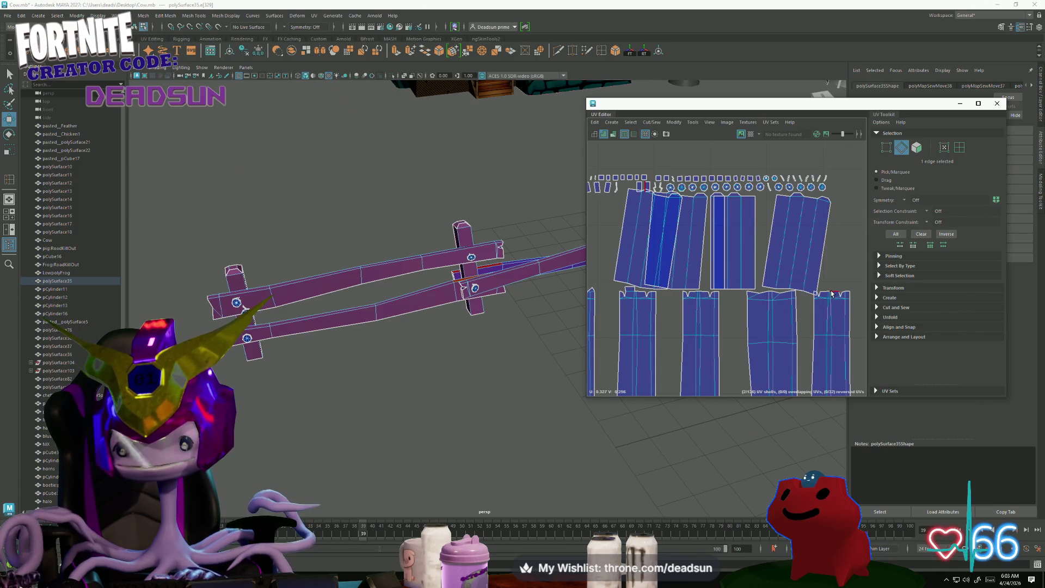
{"action": "mouse_move", "coordinate": [831, 294]}
{"action": "right_mouse_down", "text": "shift"}
{"action": "mouse_move", "coordinate": [781, 297]}
{"action": "mouse_move", "coordinate": [768, 323]}
{"action": "right_mouse_up", "text": "shift"}
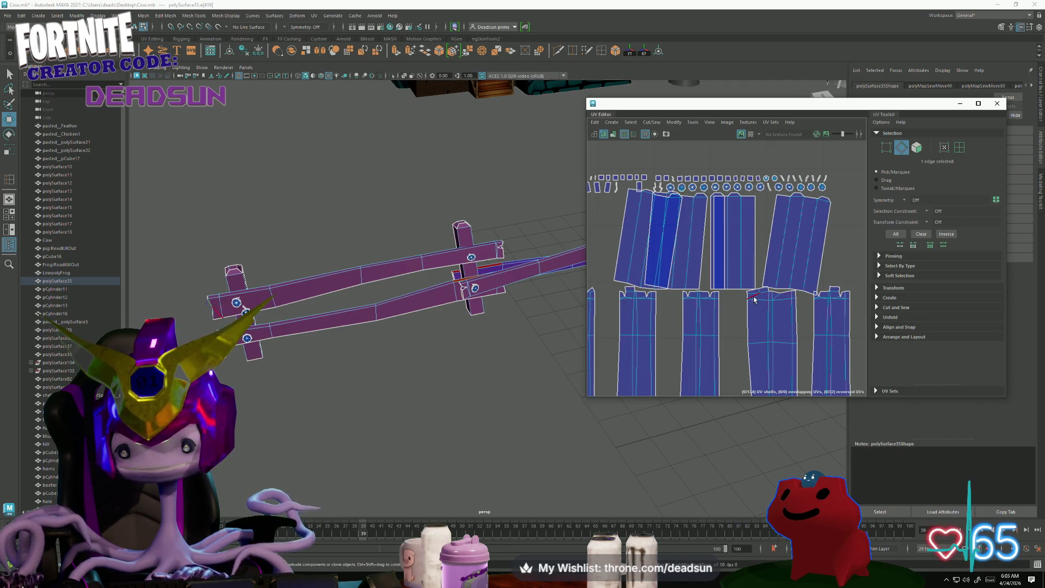
{"action": "right_click_drag", "start_coordinate": [754, 296], "coordinate": [751, 336], "text": "shift"}
Find the right border edge among the plank shell bottoms and sew it, merging two shells.
{"action": "left_click", "coordinate": [705, 300]}
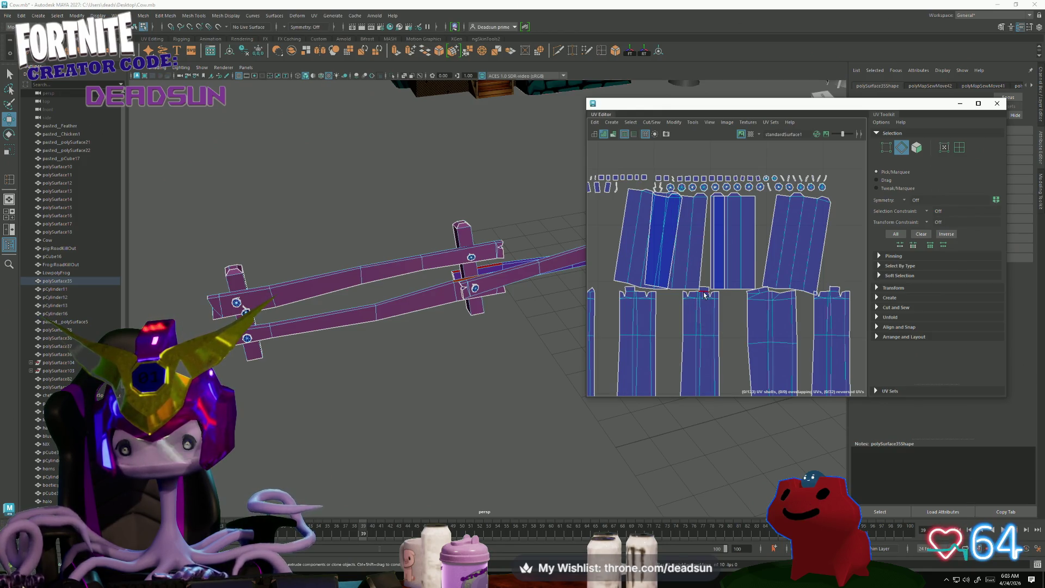
{"action": "mouse_move", "coordinate": [734, 338]}
{"action": "middle_mouse_down", "text": "alt"}
{"action": "mouse_move", "coordinate": [718, 343]}
{"action": "mouse_move", "coordinate": [708, 283]}
{"action": "mouse_move", "coordinate": [696, 336]}
{"action": "middle_mouse_up", "text": "alt"}
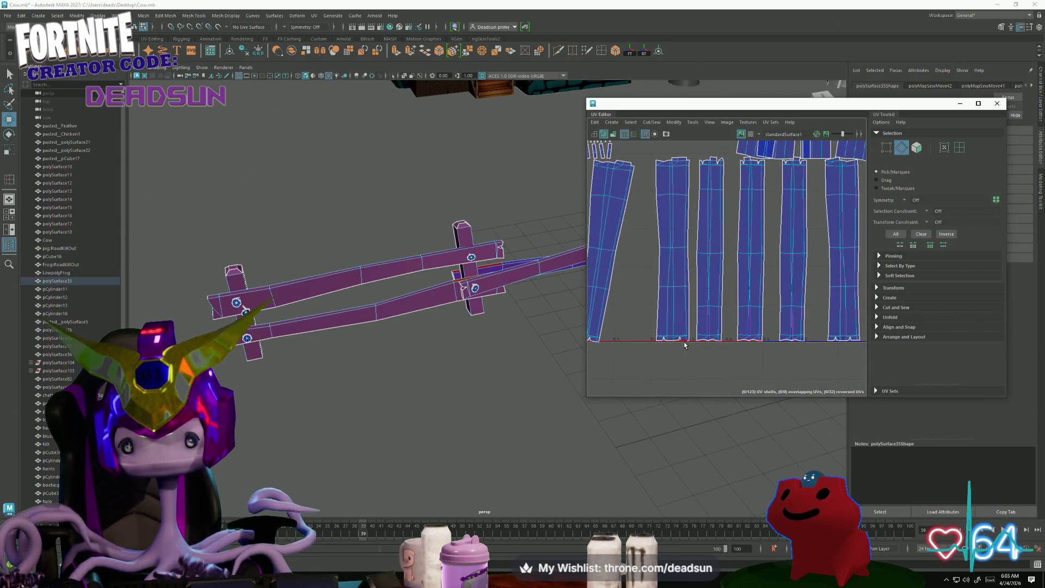
{"action": "left_click", "coordinate": [714, 347]}
{"action": "scroll", "coordinate": [660, 352], "scroll_direction": "down", "scroll_amount": 3}
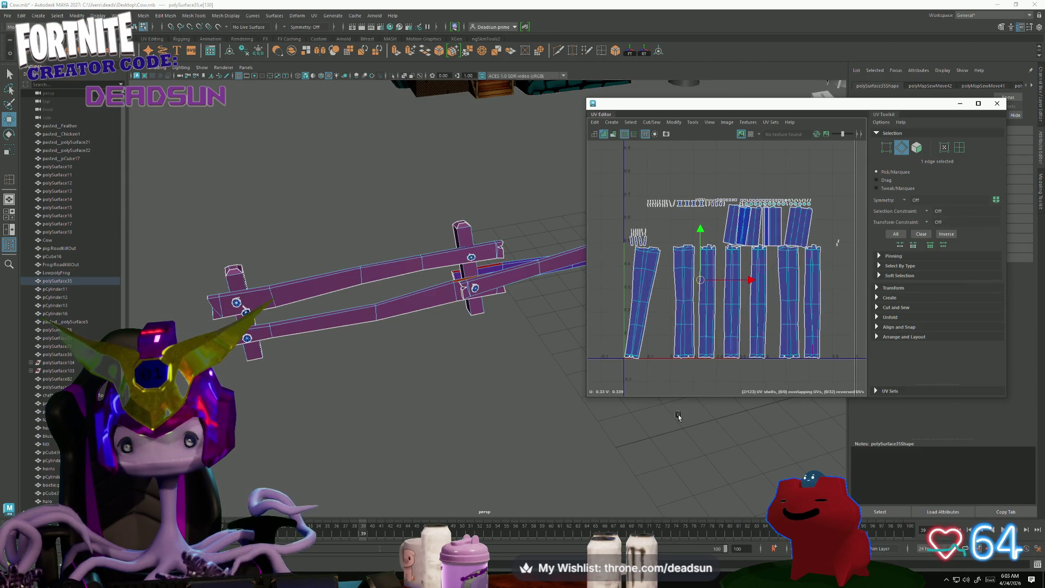
{"action": "left_click", "coordinate": [708, 404]}
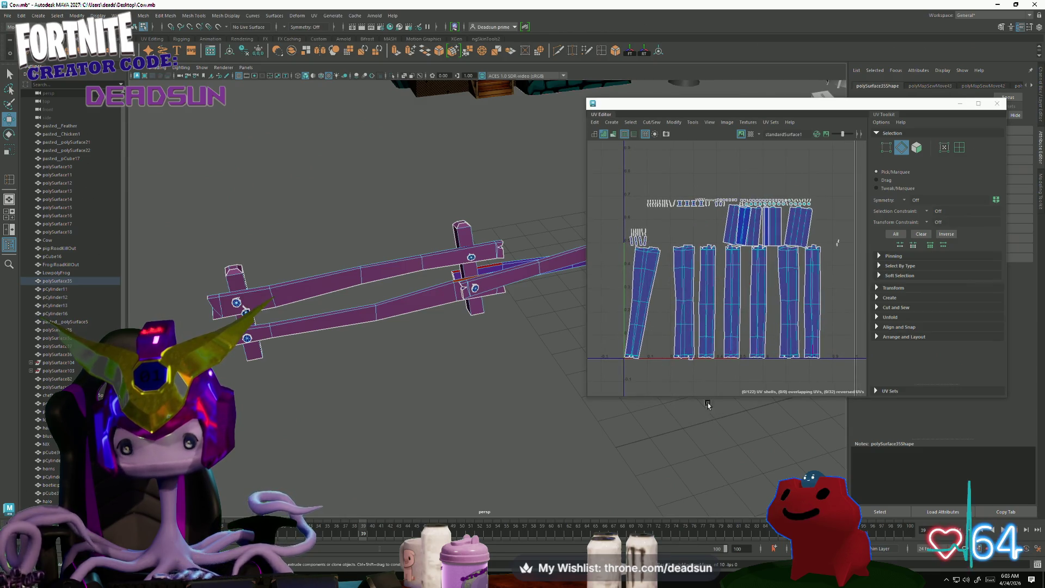
{"action": "left_click", "coordinate": [636, 361]}
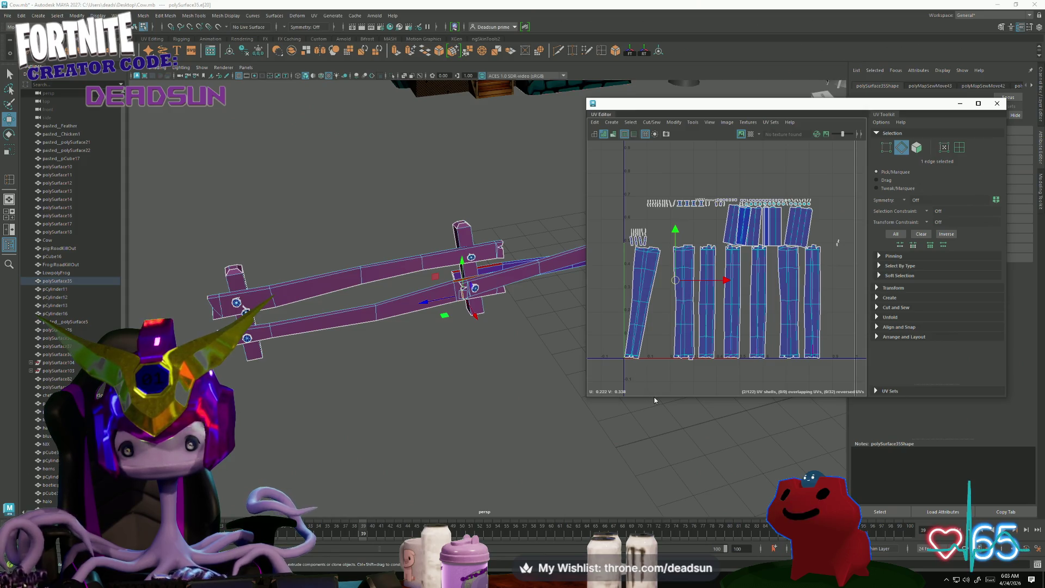
{"action": "left_click", "coordinate": [649, 371]}
{"action": "scroll", "coordinate": [649, 372], "scroll_direction": "up", "scroll_amount": 5}
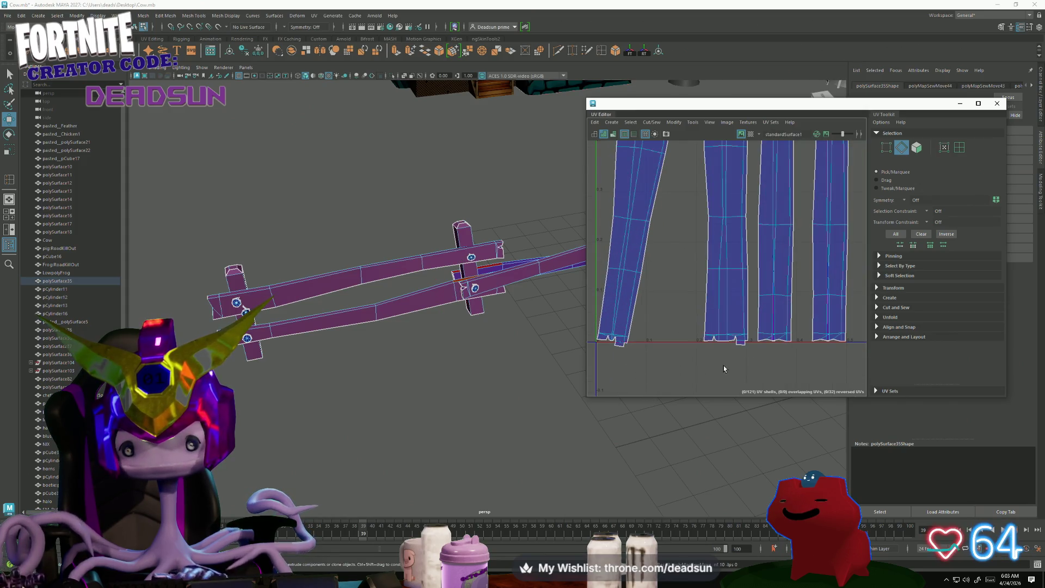
{"action": "left_click", "coordinate": [721, 342]}
{"action": "right_click_drag", "start_coordinate": [721, 342], "coordinate": [724, 374], "text": "shift"}
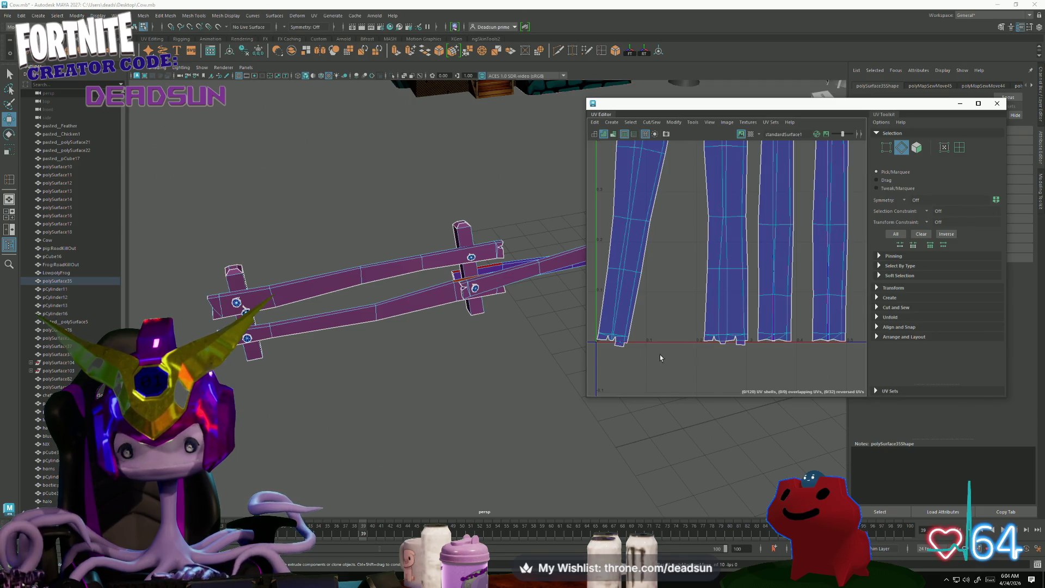
Sew two more plank UV edges onto their shells, joining them.
{"action": "left_click", "coordinate": [612, 354]}
{"action": "left_click", "coordinate": [629, 358]}
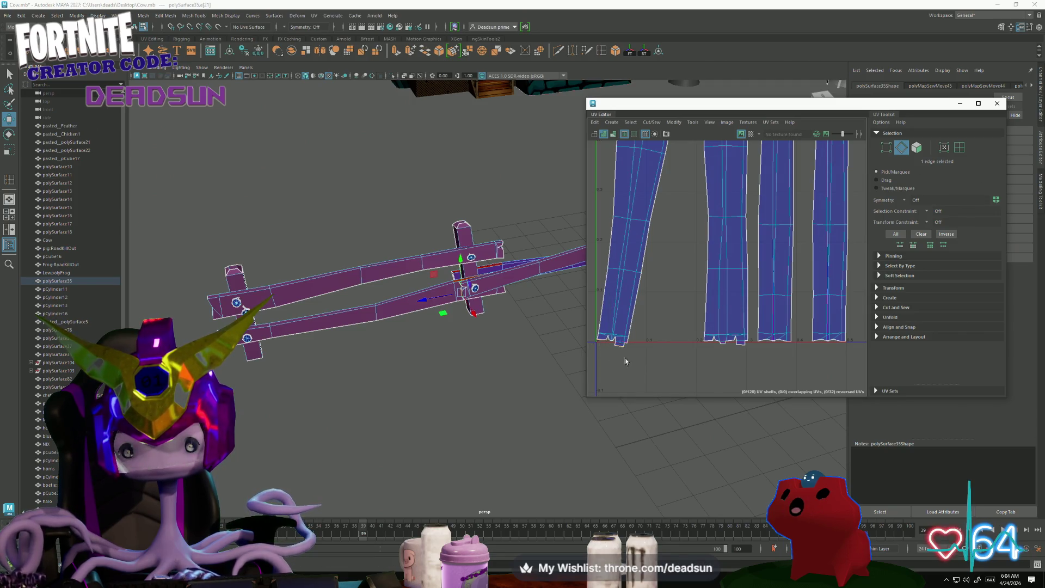
{"action": "left_click", "coordinate": [763, 343]}
{"action": "mouse_move", "coordinate": [762, 343]}
{"action": "right_mouse_down", "text": "shift"}
{"action": "mouse_move", "coordinate": [779, 355]}
{"action": "mouse_move", "coordinate": [770, 363]}
{"action": "right_mouse_up", "text": "shift"}
{"action": "left_click", "coordinate": [768, 342]}
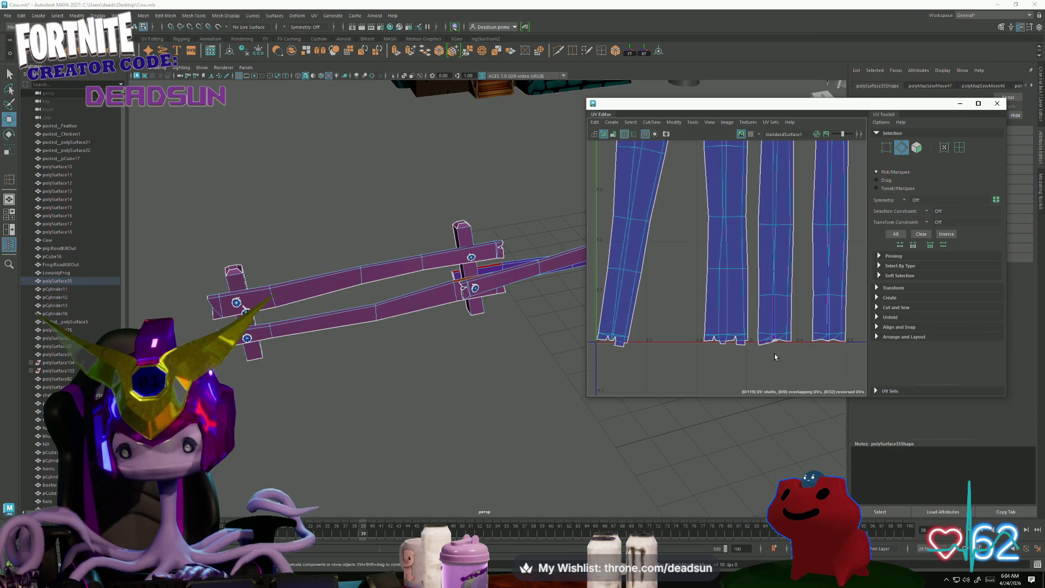
Frame all 119 fence UV shells and select every fence UV.
{"action": "scroll", "coordinate": [776, 357], "scroll_direction": "up", "scroll_amount": 2}
{"action": "scroll", "coordinate": [781, 327], "scroll_direction": "down", "scroll_amount": 3}
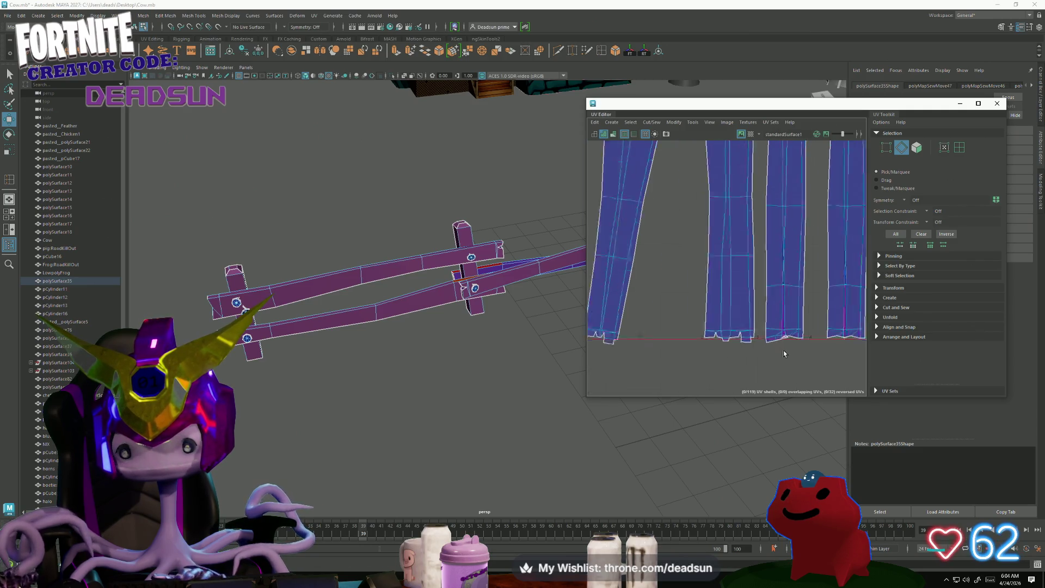
{"action": "scroll", "coordinate": [830, 343], "scroll_direction": "down", "scroll_amount": 3}
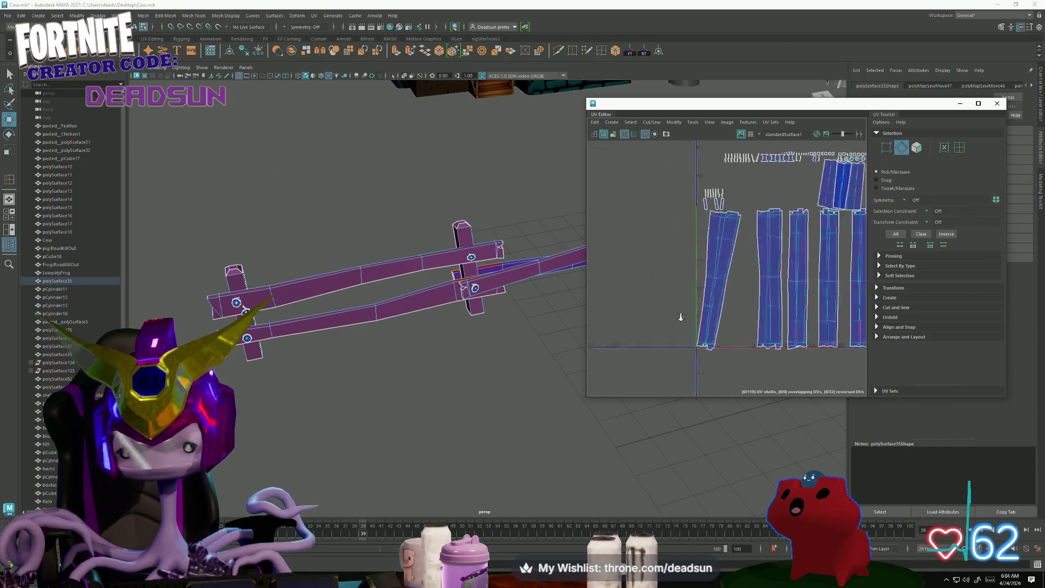
{"action": "middle_click_drag", "start_coordinate": [830, 344], "coordinate": [692, 349], "text": "alt"}
{"action": "scroll", "coordinate": [688, 350], "scroll_direction": "up", "scroll_amount": 4}
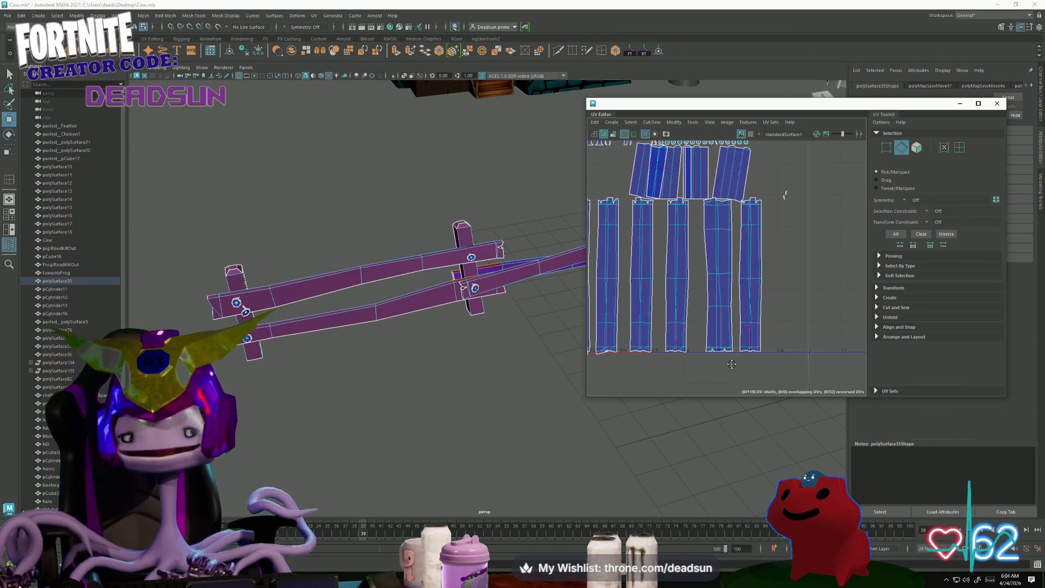
{"action": "scroll", "coordinate": [765, 268], "scroll_direction": "up", "scroll_amount": 3}
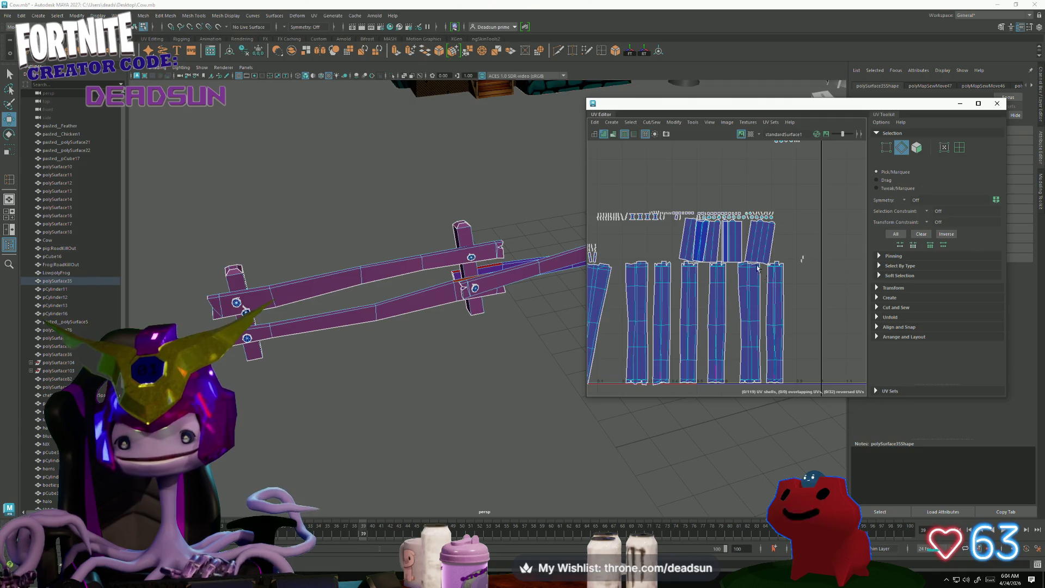
{"action": "scroll", "coordinate": [765, 268], "scroll_direction": "down", "scroll_amount": 2}
{"action": "middle_click_drag", "start_coordinate": [773, 226], "coordinate": [721, 234], "text": "alt"}
{"action": "scroll", "coordinate": [720, 234], "scroll_direction": "up", "scroll_amount": 3}
{"action": "scroll", "coordinate": [727, 249], "scroll_direction": "up", "scroll_amount": 1}
{"action": "scroll", "coordinate": [648, 337], "scroll_direction": "down", "scroll_amount": 5}
{"action": "key", "text": "f"}
{"action": "scroll", "coordinate": [708, 283], "scroll_direction": "down", "scroll_amount": 2}
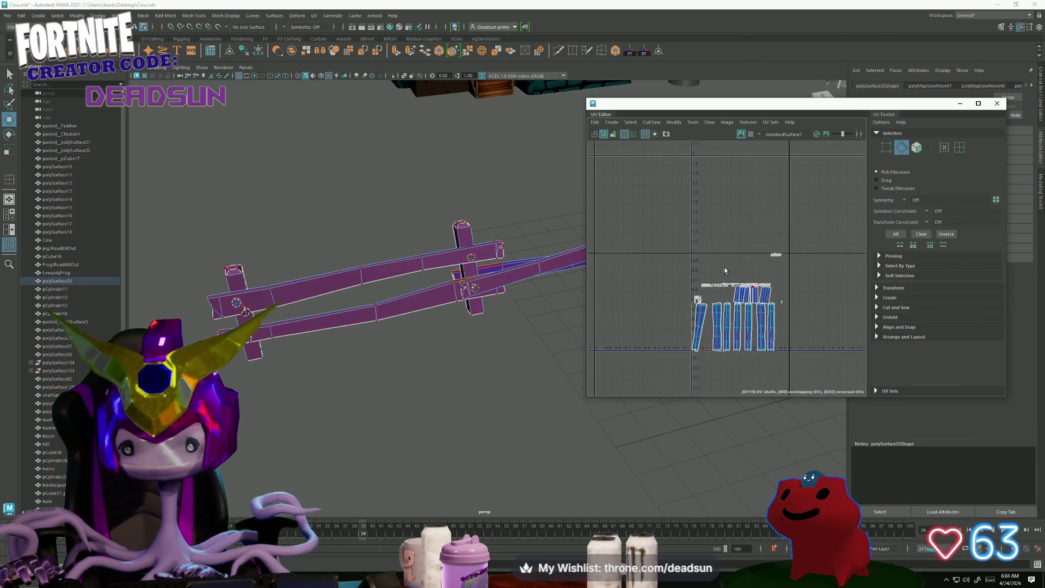
{"action": "left_click_drag", "start_coordinate": [805, 388], "coordinate": [805, 388]}
Unfold all the selected fence UVs flat.
{"action": "left_click", "coordinate": [652, 122]}
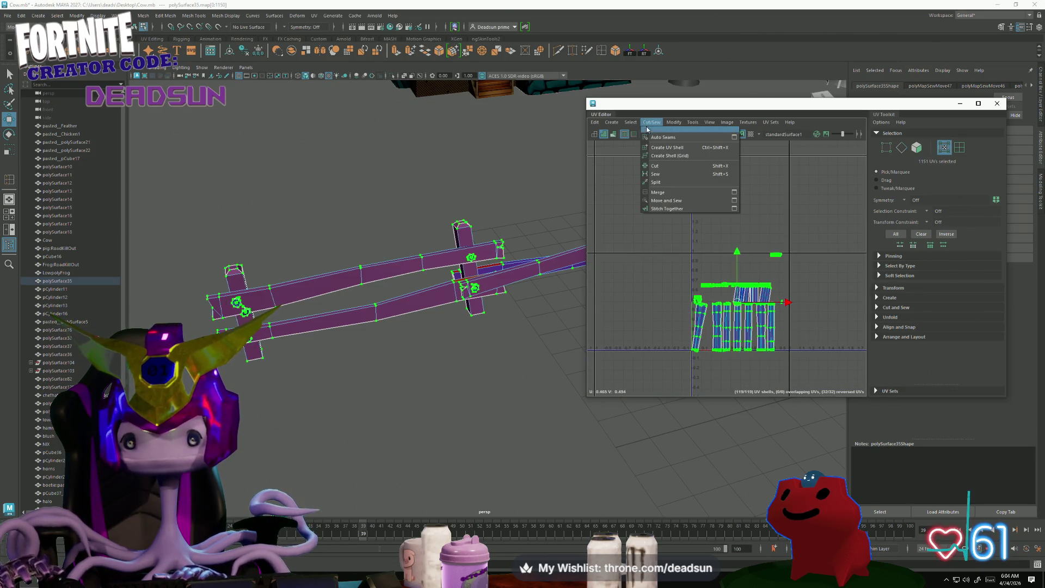
{"action": "mouse_move", "coordinate": [674, 122]}
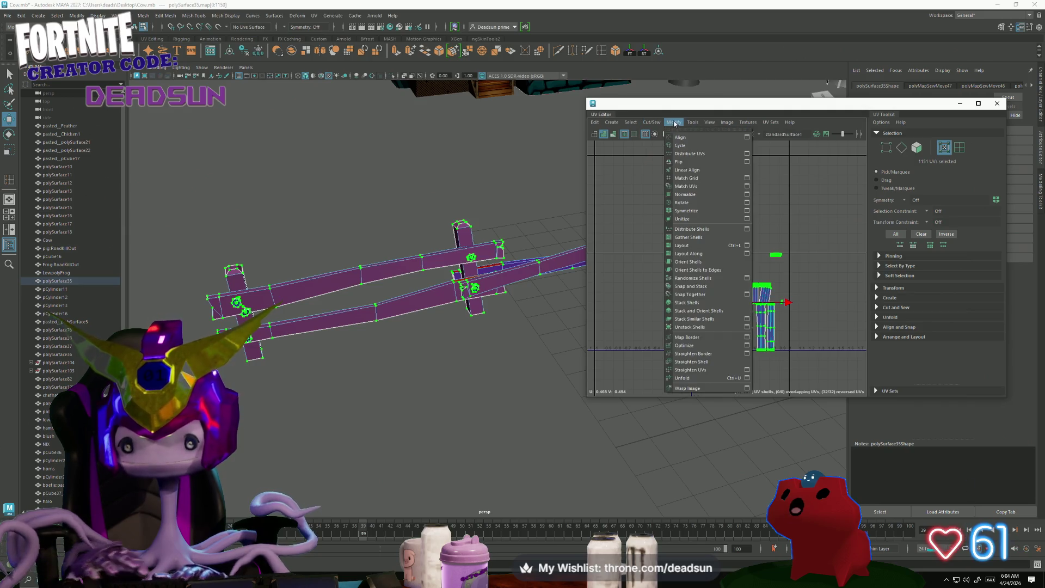
{"action": "left_click", "coordinate": [693, 376]}
{"action": "scroll", "coordinate": [718, 325], "scroll_direction": "up", "scroll_amount": 4}
Lay out the unfolded fence UV shells side by side.
{"action": "left_click", "coordinate": [659, 123]}
{"action": "mouse_move", "coordinate": [674, 122]}
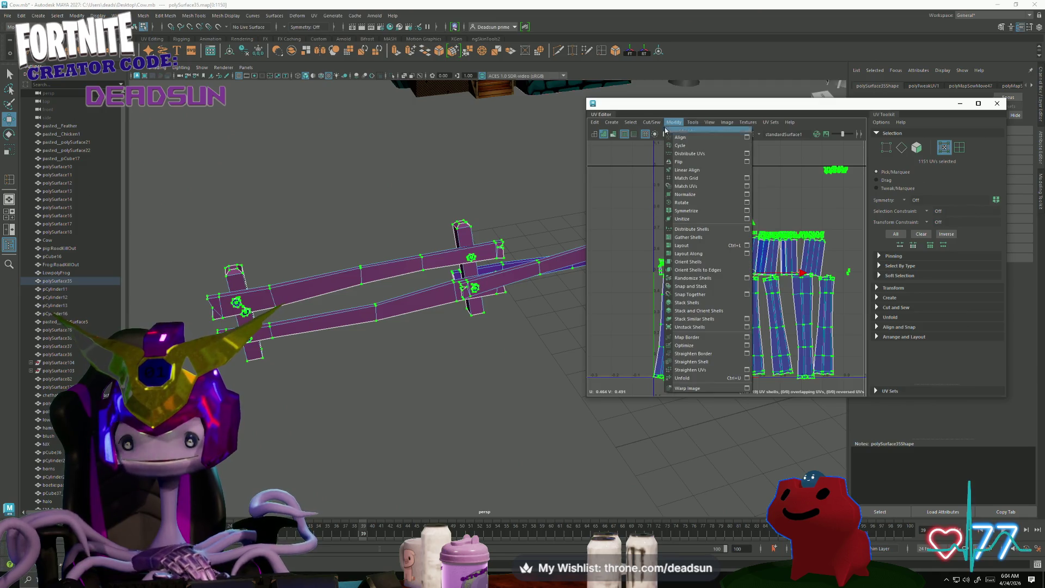
{"action": "left_click", "coordinate": [679, 246]}
{"action": "scroll", "coordinate": [700, 328], "scroll_direction": "up", "scroll_amount": 3}
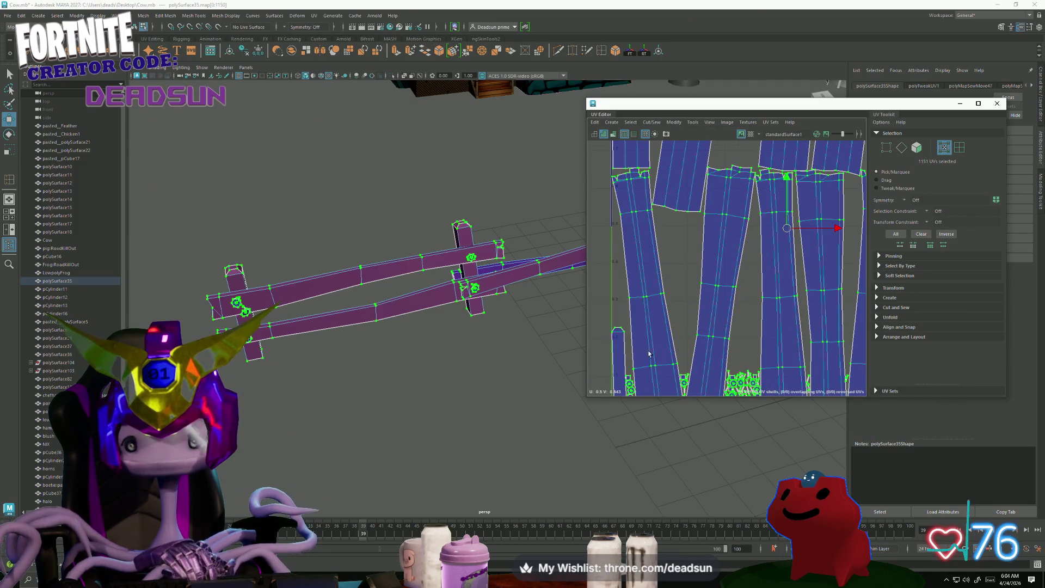
{"action": "scroll", "coordinate": [649, 354], "scroll_direction": "down", "scroll_amount": 5}
{"action": "scroll", "coordinate": [647, 277], "scroll_direction": "up", "scroll_amount": 2}
In edge mode, select edges on the left shell and sew the left shells together.
{"action": "key", "text": "F10"}
{"action": "double_click", "coordinate": [663, 327]}
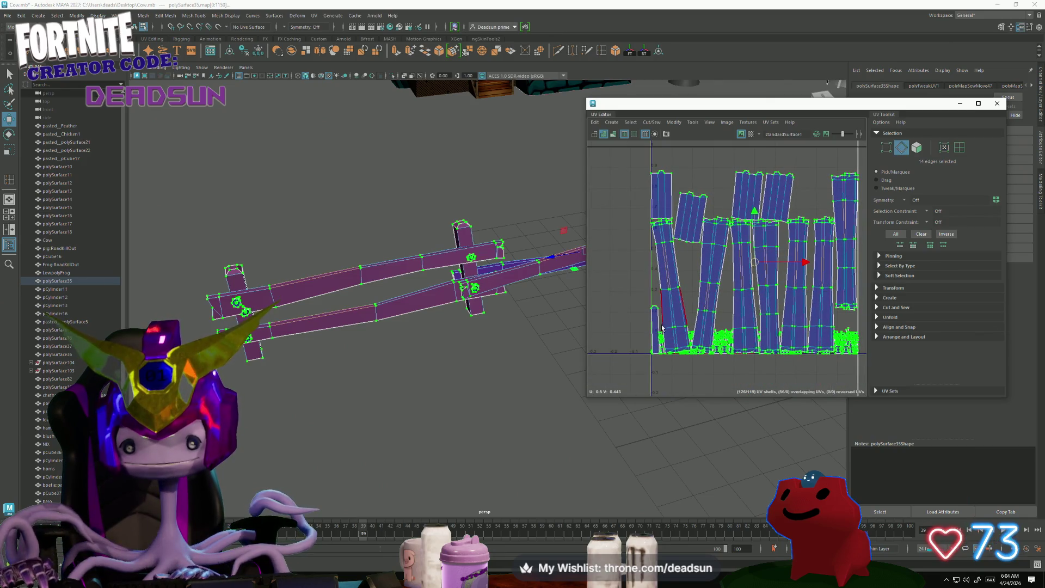
{"action": "left_click", "coordinate": [650, 328]}
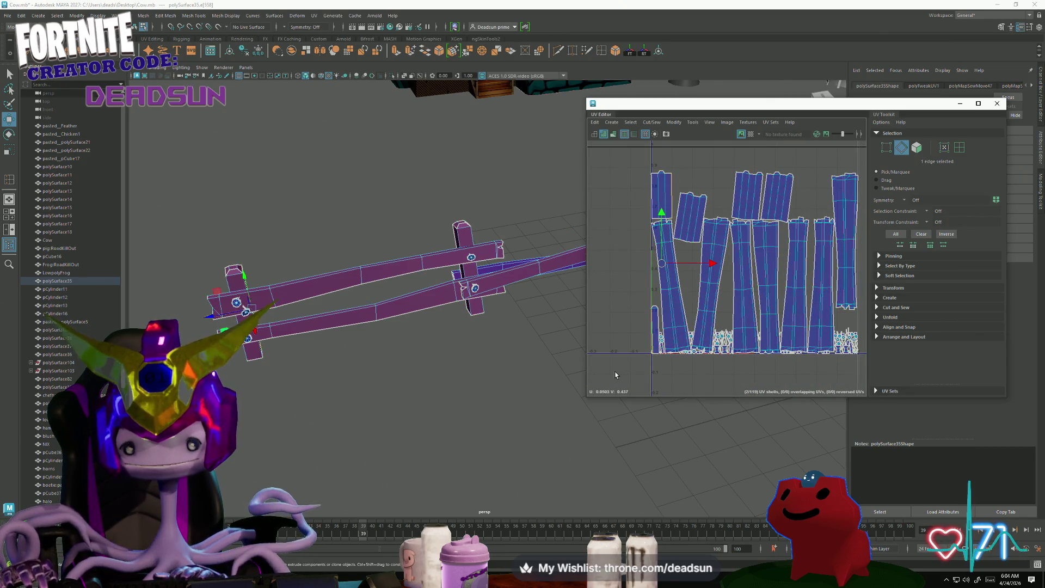
{"action": "left_click", "coordinate": [650, 125]}
{"action": "left_click", "coordinate": [656, 202]}
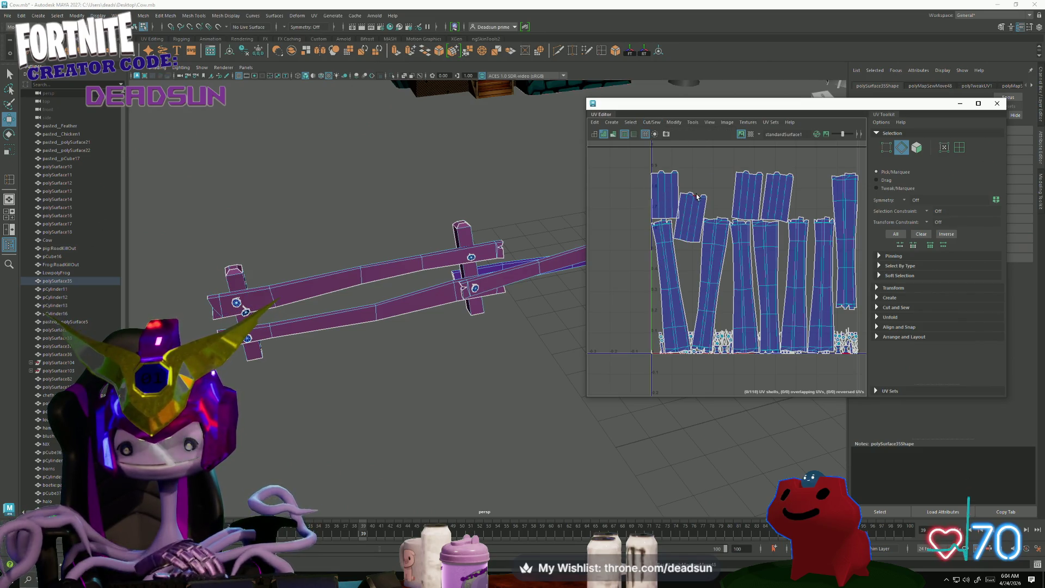
{"action": "left_click", "coordinate": [671, 278]}
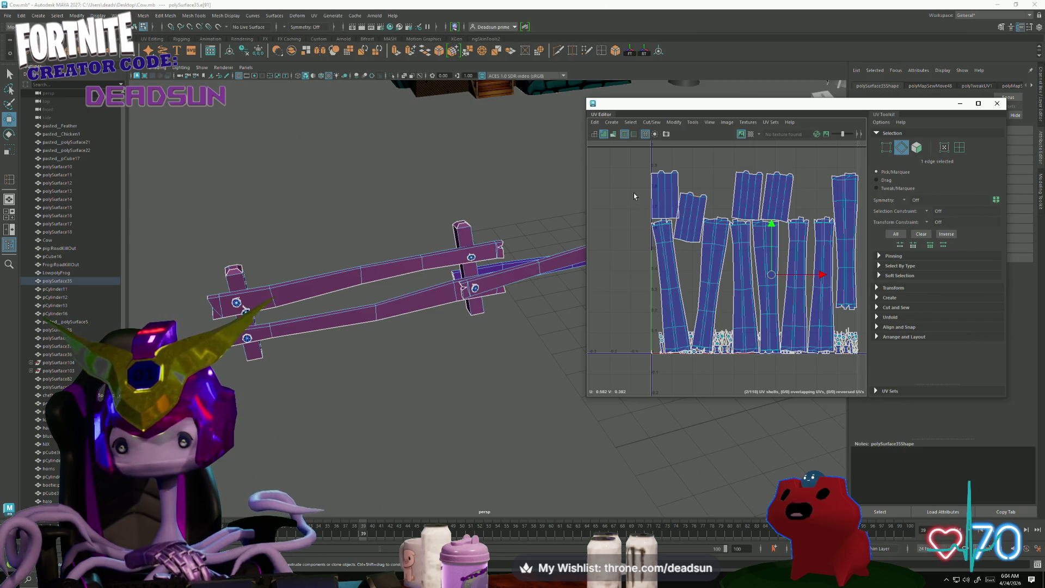
{"action": "left_click", "coordinate": [685, 195]}
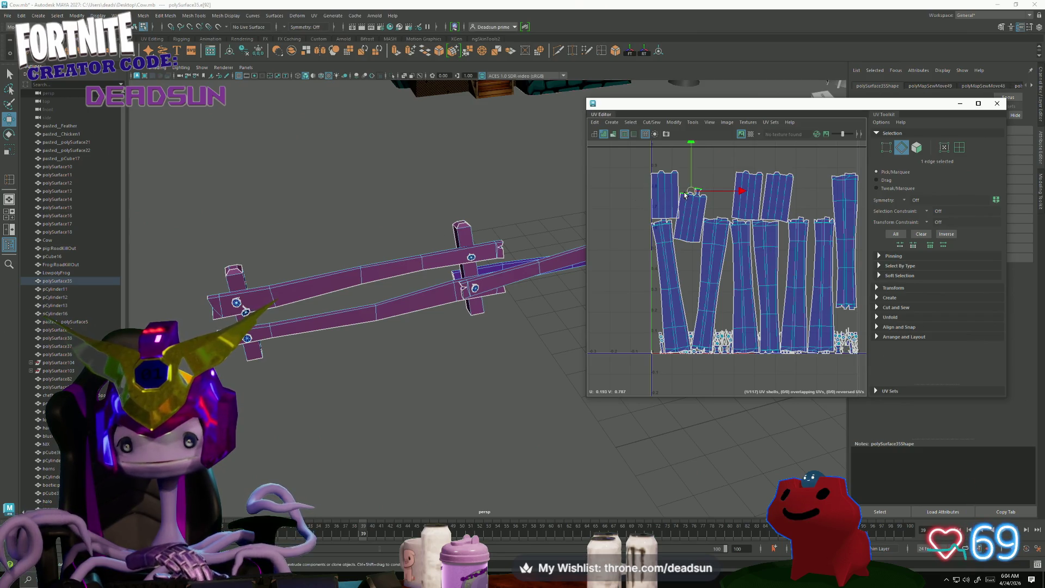
Sew the small top shells onto the left and fourth planks, then pick more edges.
{"action": "right_click_drag", "start_coordinate": [657, 176], "coordinate": [674, 192], "text": "shift"}
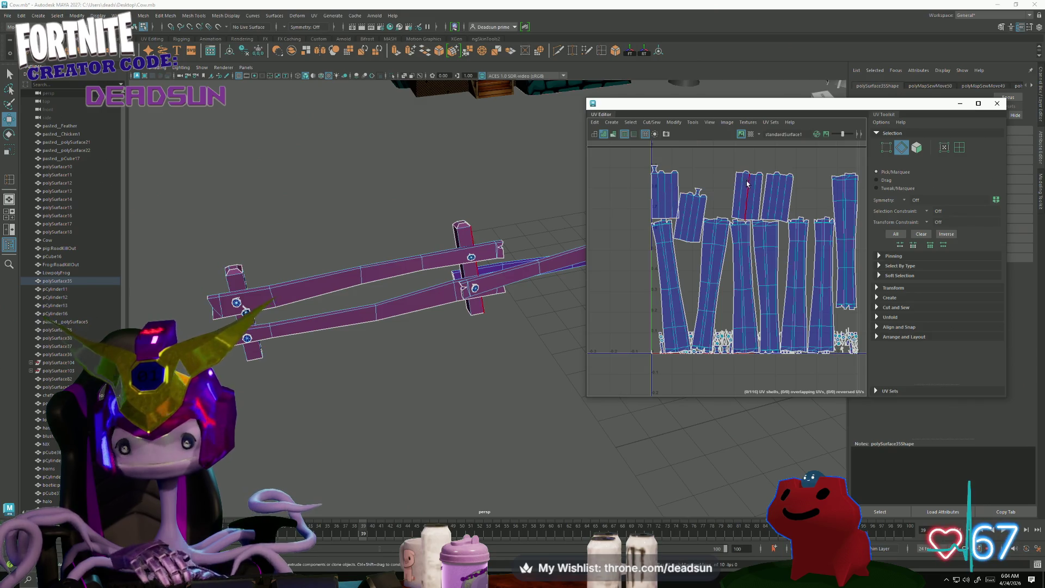
{"action": "left_click", "coordinate": [779, 197]}
{"action": "right_click_drag", "start_coordinate": [784, 177], "coordinate": [802, 193], "text": "shift"}
{"action": "left_click", "coordinate": [845, 185]}
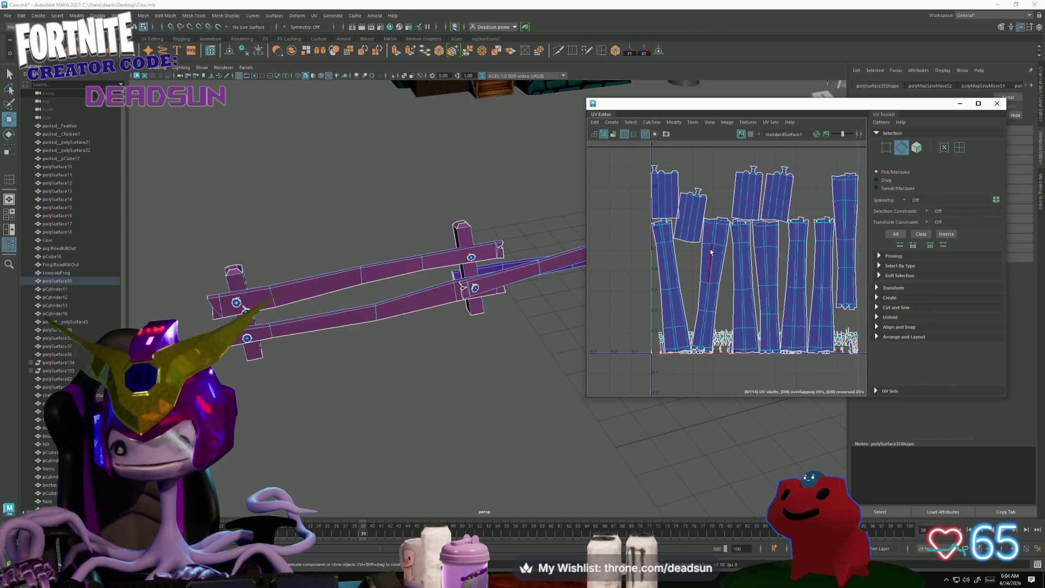
{"action": "left_click", "coordinate": [767, 299]}
{"action": "mouse_move", "coordinate": [745, 288]}
{"action": "middle_mouse_down", "text": "alt"}
{"action": "mouse_move", "coordinate": [688, 285]}
{"action": "mouse_move", "coordinate": [719, 274]}
{"action": "middle_mouse_up", "text": "alt"}
{"action": "left_click", "coordinate": [633, 253]}
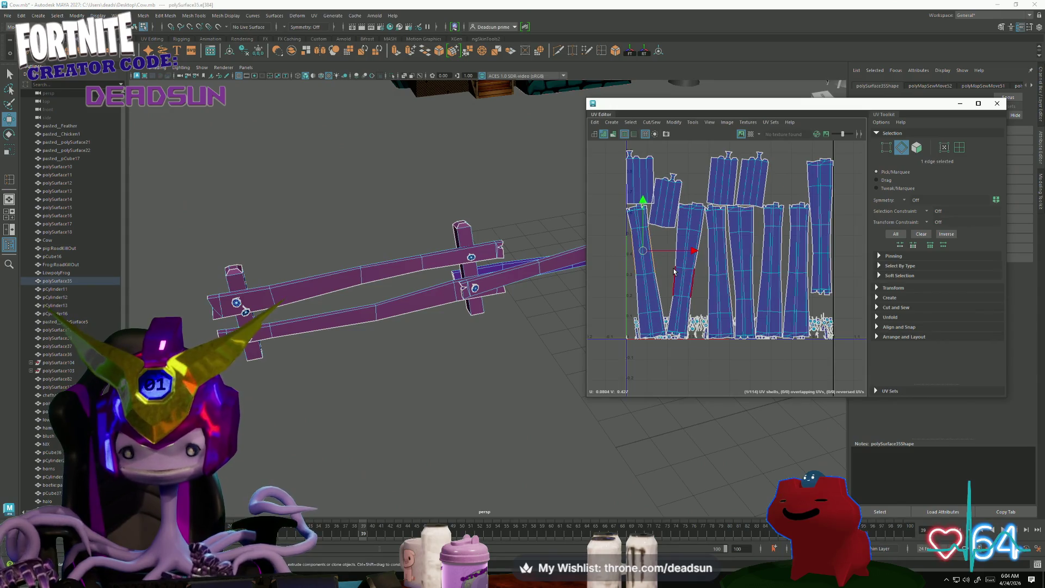
{"action": "scroll", "coordinate": [694, 282], "scroll_direction": "down", "scroll_amount": 1}
{"action": "scroll", "coordinate": [693, 282], "scroll_direction": "down", "scroll_amount": 2}
{"action": "left_click_drag", "start_coordinate": [534, 283], "coordinate": [489, 290], "text": "alt"}
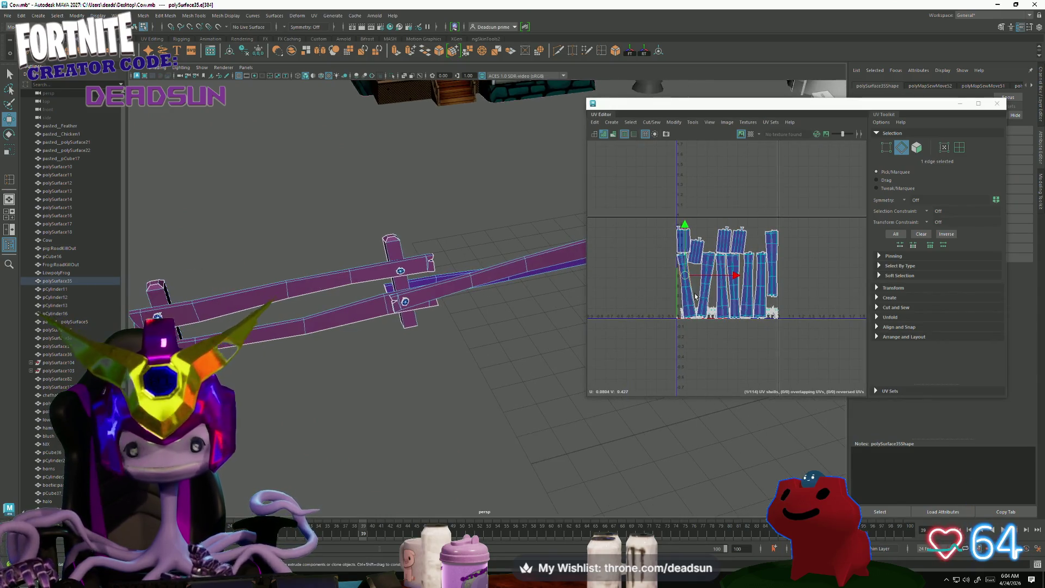
Select four plank edges and cut the fence UVs along them.
{"action": "scroll", "coordinate": [725, 265], "scroll_direction": "up", "scroll_amount": 1}
{"action": "scroll", "coordinate": [667, 223], "scroll_direction": "up", "scroll_amount": 5}
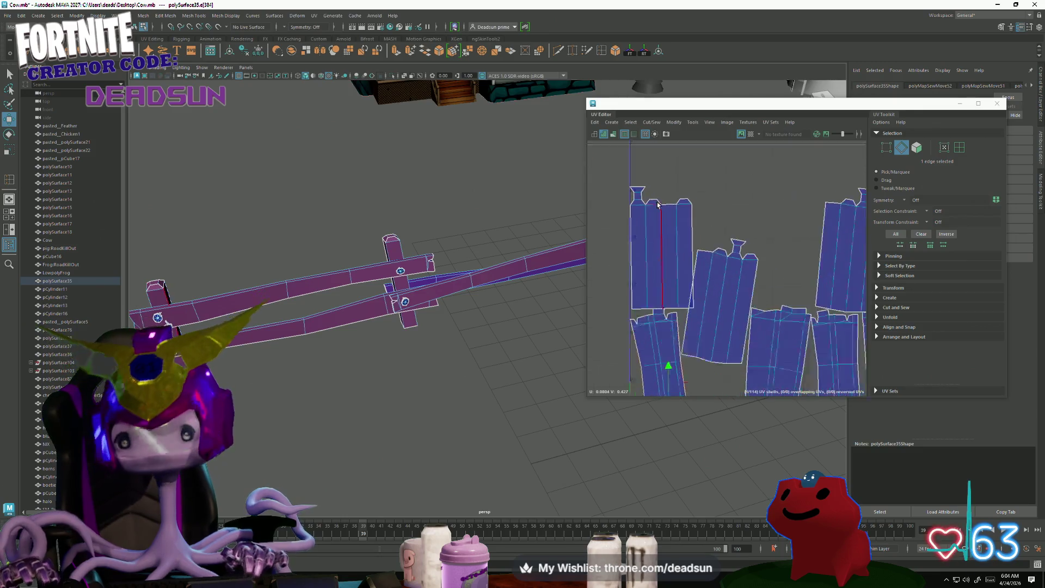
{"action": "left_click", "coordinate": [629, 187]}
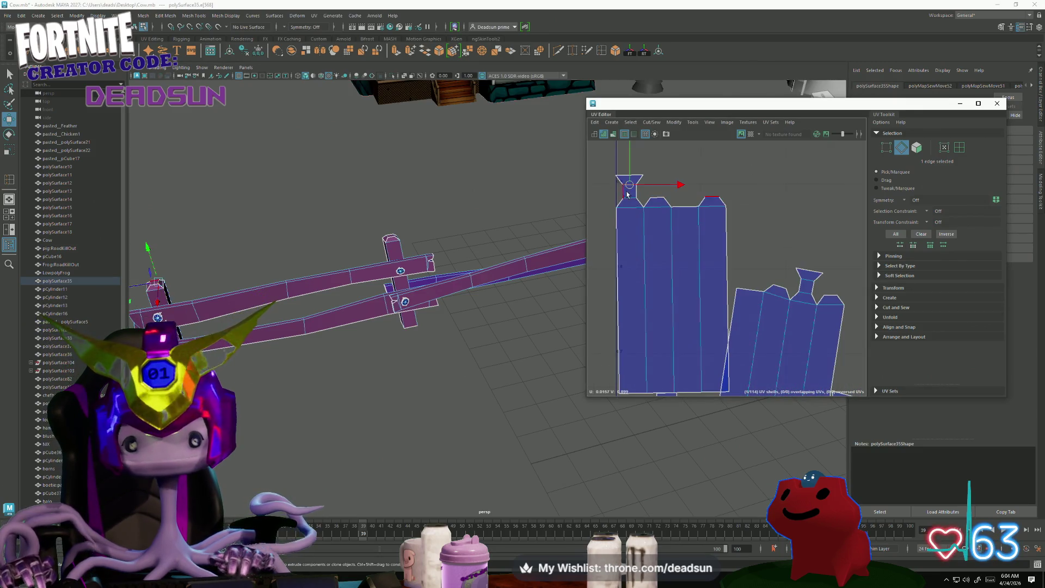
{"action": "left_click", "coordinate": [809, 282], "text": "shift"}
{"action": "scroll", "coordinate": [668, 273], "scroll_direction": "down", "scroll_amount": 4}
{"action": "scroll", "coordinate": [668, 272], "scroll_direction": "up", "scroll_amount": 2}
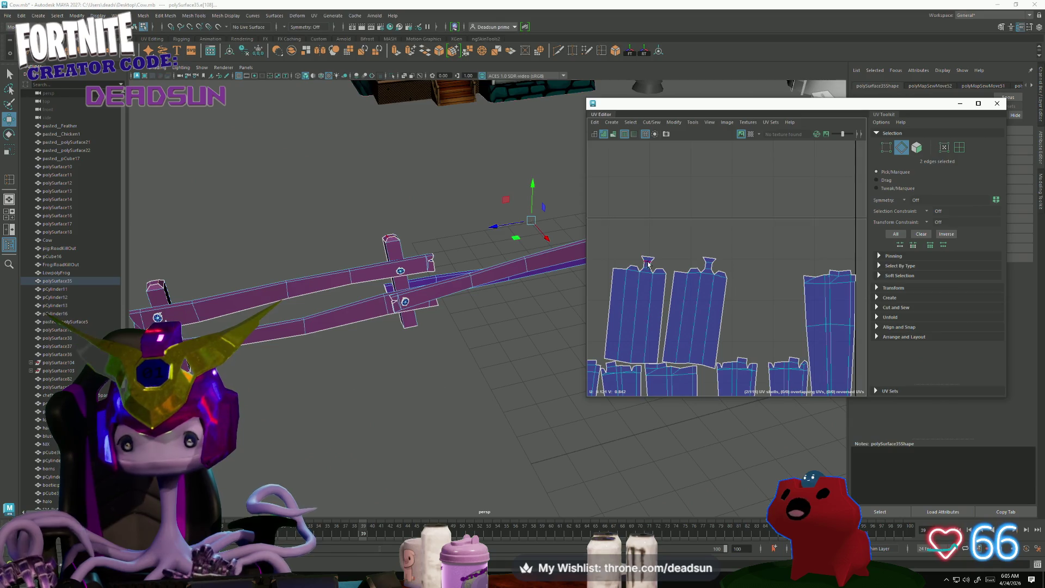
{"action": "left_click", "coordinate": [725, 264], "text": "shift"}
{"action": "left_click", "coordinate": [709, 264], "text": "shift"}
{"action": "left_click", "coordinate": [652, 122]}
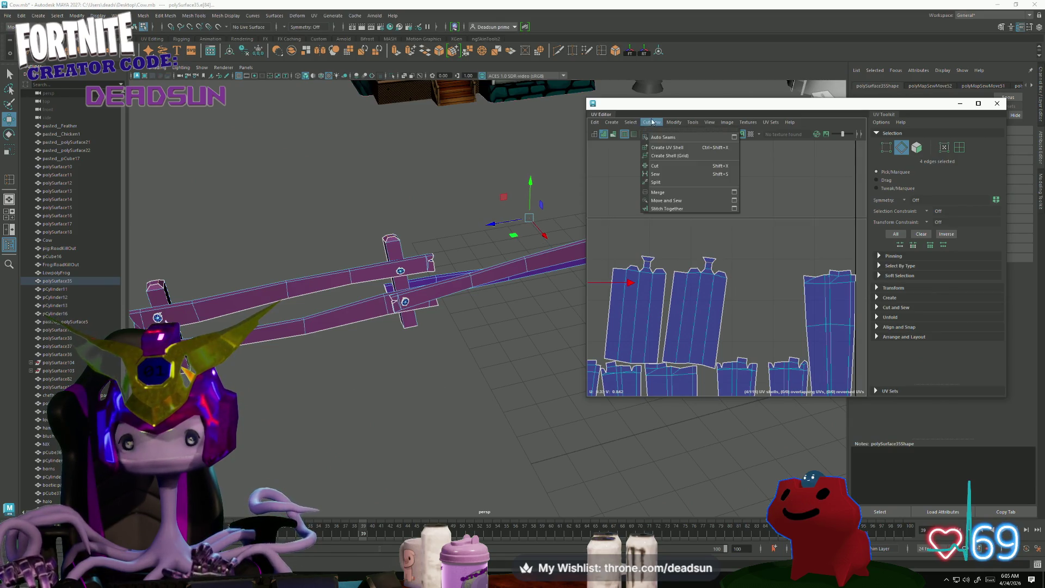
{"action": "left_click", "coordinate": [668, 166]}
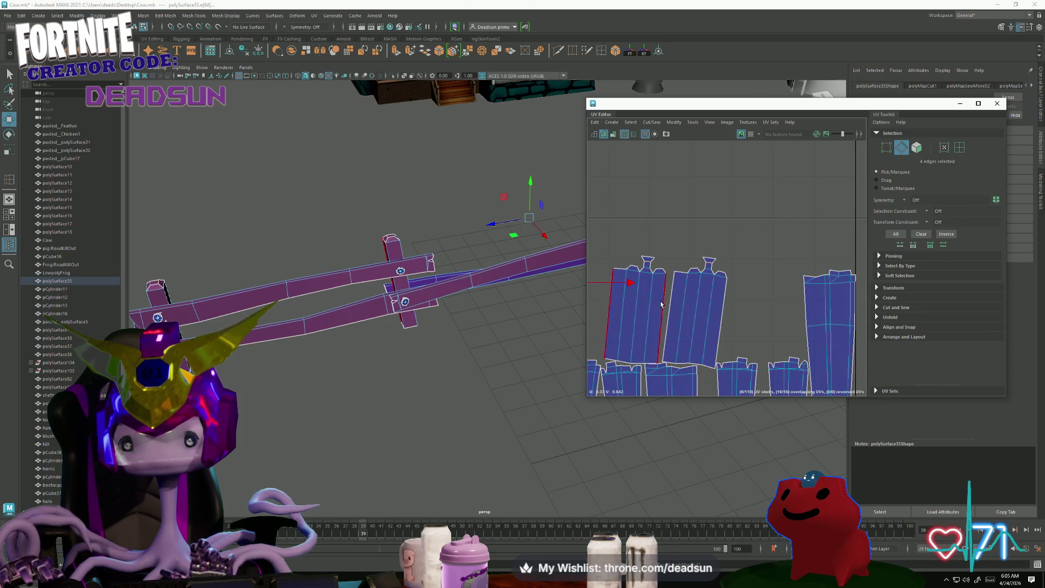
Select four seam edges on the plank shells and sew them together.
{"action": "scroll", "coordinate": [753, 293], "scroll_direction": "up", "scroll_amount": 4}
{"action": "left_click", "coordinate": [741, 272]}
{"action": "middle_click_drag", "start_coordinate": [776, 317], "coordinate": [616, 322], "text": "alt"}
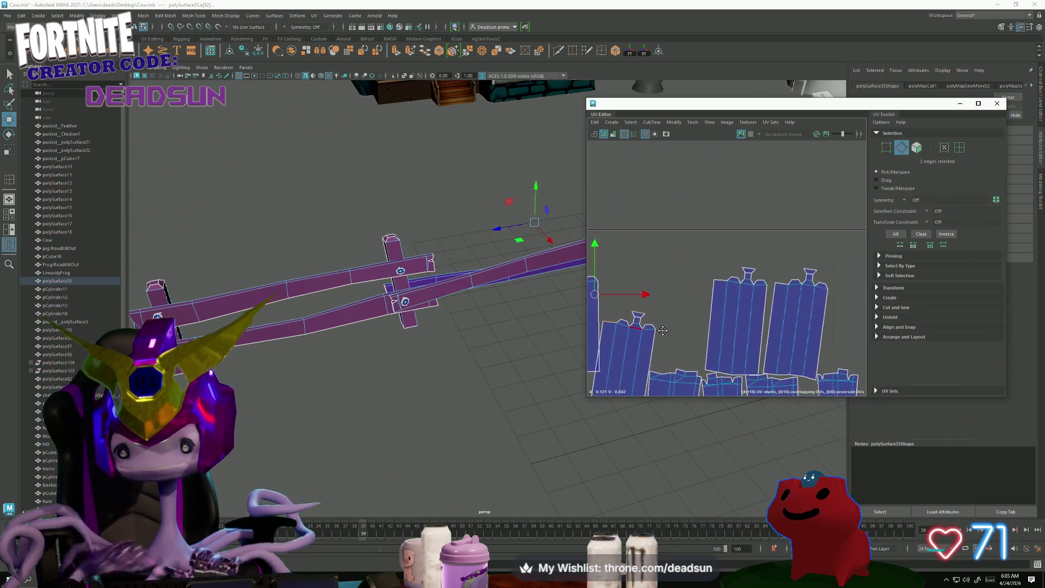
{"action": "left_click", "coordinate": [784, 283], "text": "shift"}
{"action": "left_click", "coordinate": [786, 282], "text": "shift"}
{"action": "scroll", "coordinate": [762, 294], "scroll_direction": "down", "scroll_amount": 3}
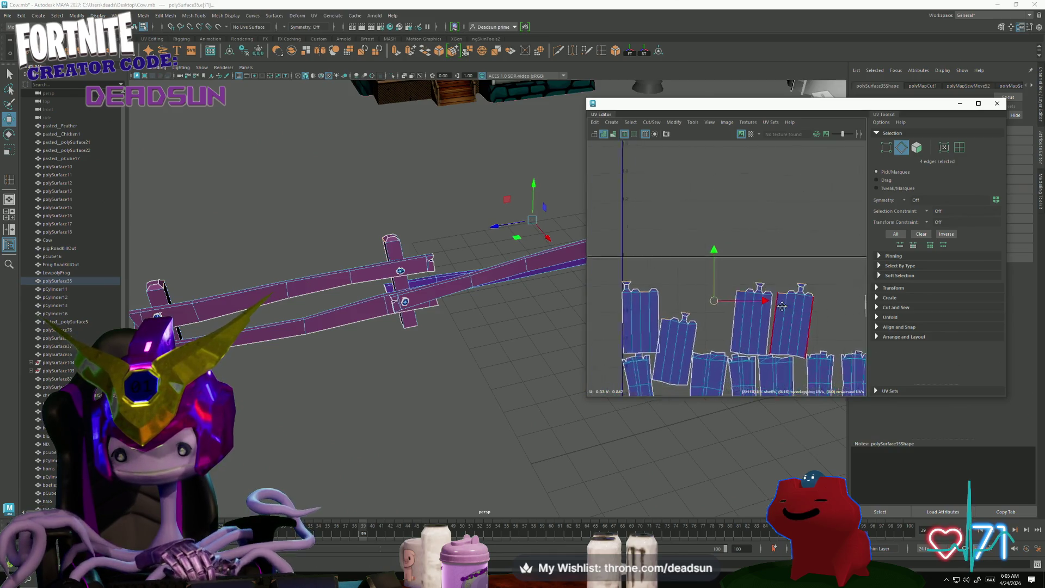
{"action": "left_click", "coordinate": [652, 123]}
{"action": "left_click", "coordinate": [678, 199]}
{"action": "middle_click_drag", "start_coordinate": [787, 341], "coordinate": [733, 302], "text": "alt"}
{"action": "scroll", "coordinate": [733, 302], "scroll_direction": "down", "scroll_amount": 4}
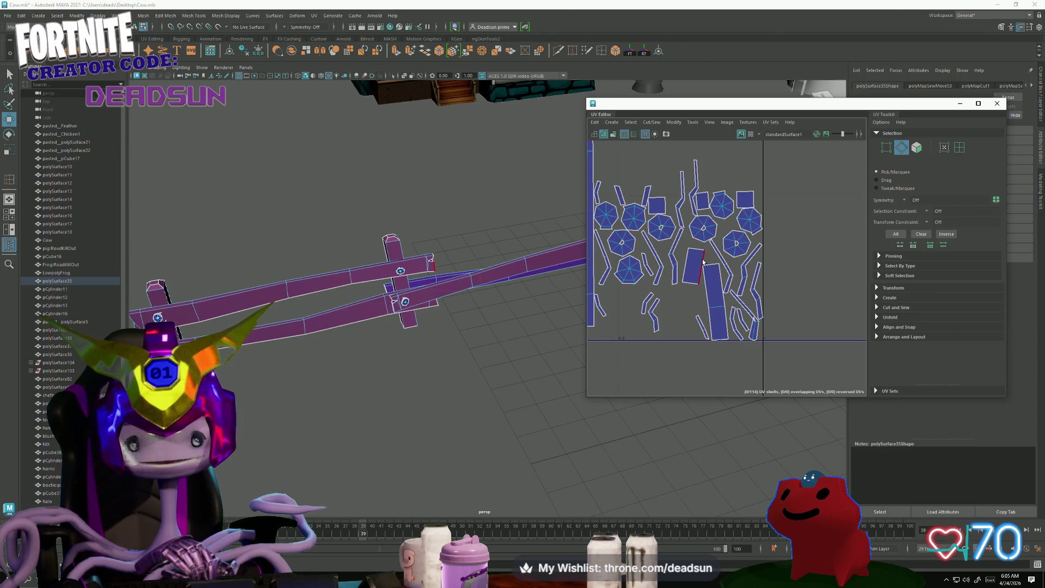
Move and sew the split fence edge and an open seam on the beam.
{"action": "left_click", "coordinate": [703, 263]}
{"action": "left_click", "coordinate": [650, 123]}
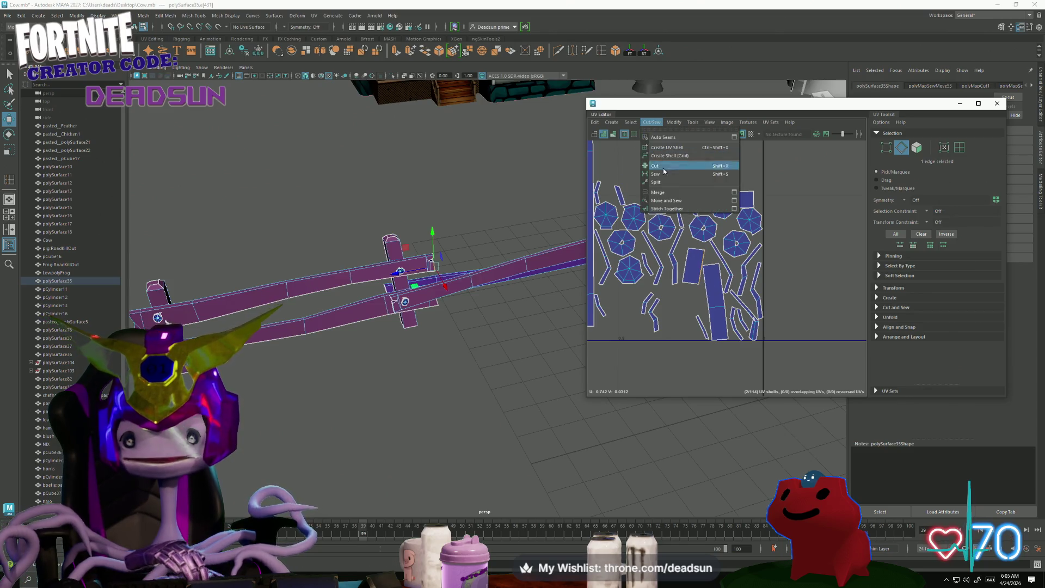
{"action": "left_click", "coordinate": [675, 201]}
{"action": "mouse_move", "coordinate": [557, 299]}
{"action": "left_mouse_down", "text": "alt"}
{"action": "mouse_move", "coordinate": [460, 320]}
{"action": "mouse_move", "coordinate": [509, 303]}
{"action": "mouse_move", "coordinate": [522, 394]}
{"action": "mouse_move", "coordinate": [373, 350]}
{"action": "mouse_move", "coordinate": [362, 354]}
{"action": "mouse_move", "coordinate": [366, 368]}
{"action": "mouse_move", "coordinate": [374, 362]}
{"action": "mouse_move", "coordinate": [326, 329]}
{"action": "left_mouse_up", "text": "alt"}
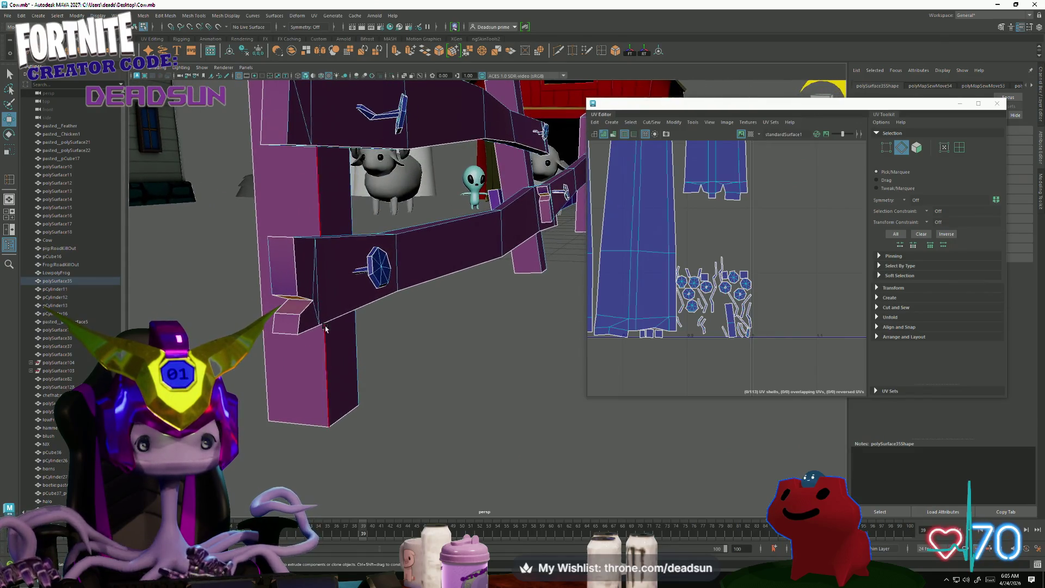
{"action": "left_click", "coordinate": [300, 306]}
{"action": "mouse_move", "coordinate": [323, 346]}
{"action": "right_mouse_down", "text": "shift"}
{"action": "mouse_move", "coordinate": [305, 327]}
{"action": "mouse_move", "coordinate": [293, 331]}
{"action": "right_mouse_up", "text": "shift"}
Sew the open seam edges on the purple beam end and the post.
{"action": "mouse_move", "coordinate": [465, 362]}
{"action": "left_mouse_down", "text": "alt"}
{"action": "mouse_move", "coordinate": [517, 365]}
{"action": "mouse_move", "coordinate": [369, 367]}
{"action": "mouse_move", "coordinate": [408, 410]}
{"action": "mouse_move", "coordinate": [430, 380]}
{"action": "mouse_move", "coordinate": [428, 364]}
{"action": "left_mouse_up", "text": "alt"}
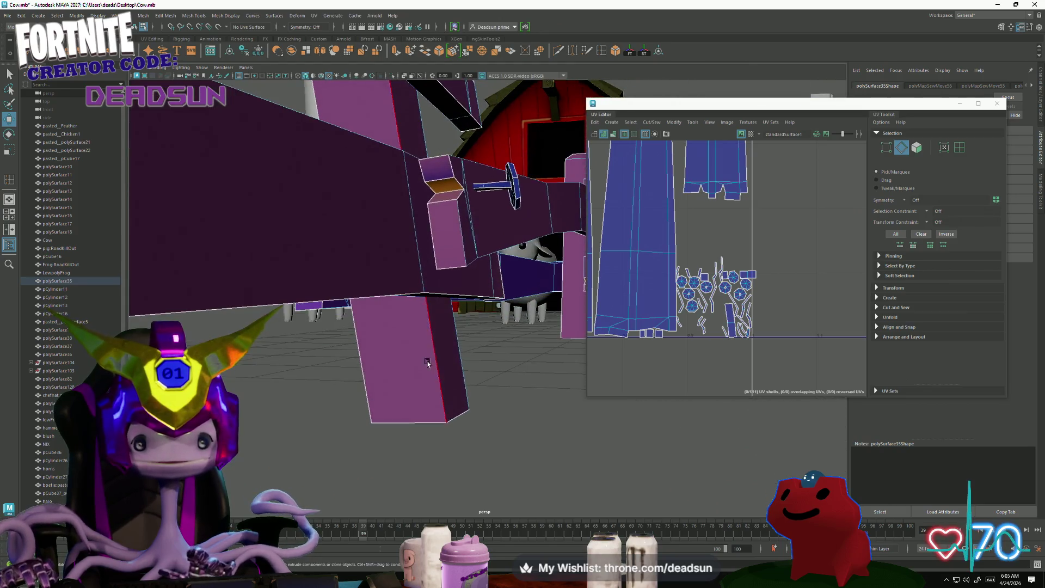
{"action": "left_click", "coordinate": [450, 166], "text": "ctrl"}
{"action": "left_click", "coordinate": [431, 218], "text": "ctrl"}
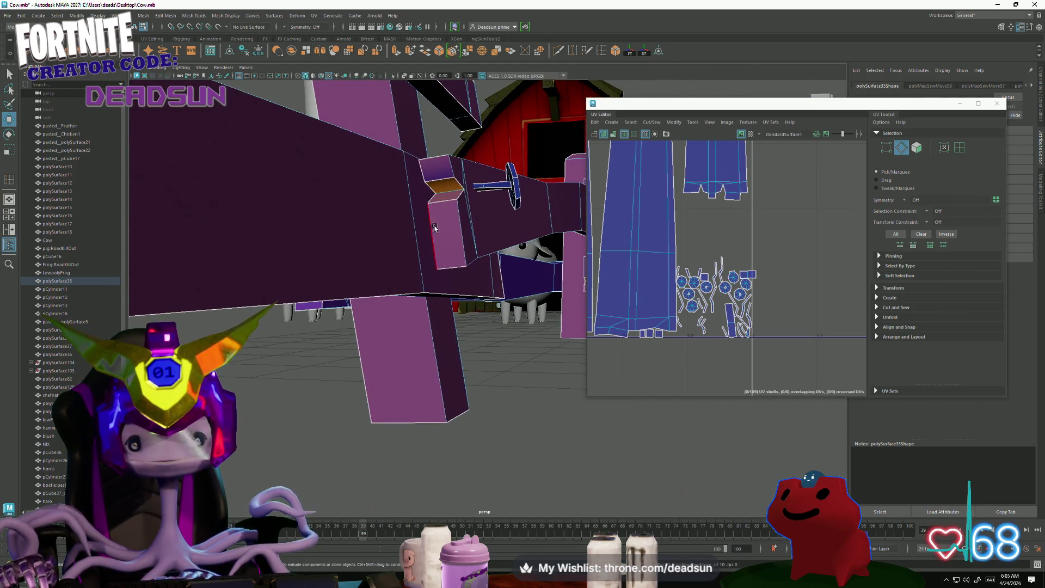
{"action": "mouse_move", "coordinate": [498, 289]}
{"action": "left_mouse_down", "text": "alt"}
{"action": "mouse_move", "coordinate": [434, 350]}
{"action": "mouse_move", "coordinate": [408, 327]}
{"action": "mouse_move", "coordinate": [331, 345]}
{"action": "mouse_move", "coordinate": [272, 327]}
{"action": "mouse_move", "coordinate": [289, 338]}
{"action": "mouse_move", "coordinate": [308, 313]}
{"action": "left_mouse_up", "text": "alt"}
{"action": "left_click", "coordinate": [291, 265], "text": "ctrl"}
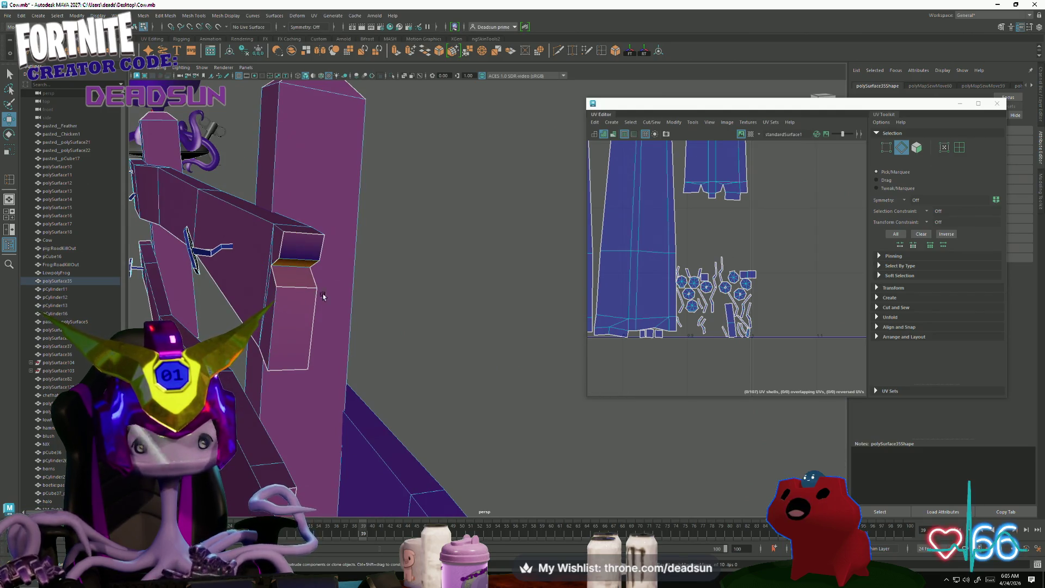
{"action": "mouse_move", "coordinate": [422, 358]}
{"action": "left_mouse_down", "text": "alt"}
{"action": "mouse_move", "coordinate": [365, 321]}
{"action": "mouse_move", "coordinate": [368, 345]}
{"action": "mouse_move", "coordinate": [237, 385]}
{"action": "mouse_move", "coordinate": [322, 380]}
{"action": "mouse_move", "coordinate": [362, 347]}
{"action": "left_mouse_up", "text": "alt"}
Move and sew the open top and lower edges of the crossbar end.
{"action": "left_click", "coordinate": [361, 347]}
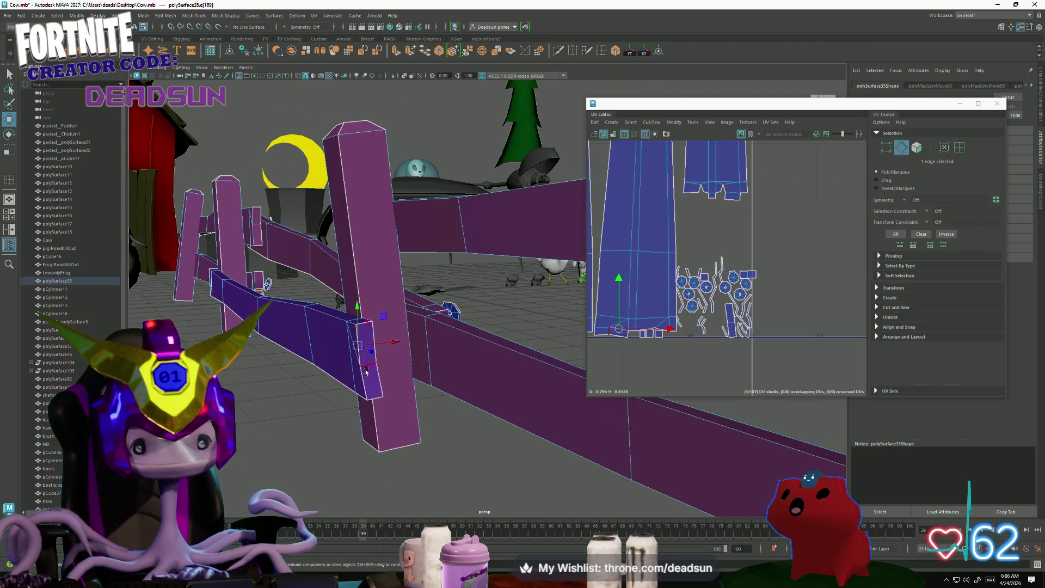
{"action": "left_click", "coordinate": [619, 276]}
{"action": "left_click", "coordinate": [363, 351]}
{"action": "left_click", "coordinate": [378, 355]}
{"action": "mouse_move", "coordinate": [372, 339]}
{"action": "left_mouse_down", "text": "alt"}
{"action": "mouse_move", "coordinate": [354, 409]}
{"action": "mouse_move", "coordinate": [387, 415]}
{"action": "left_mouse_up", "text": "alt"}
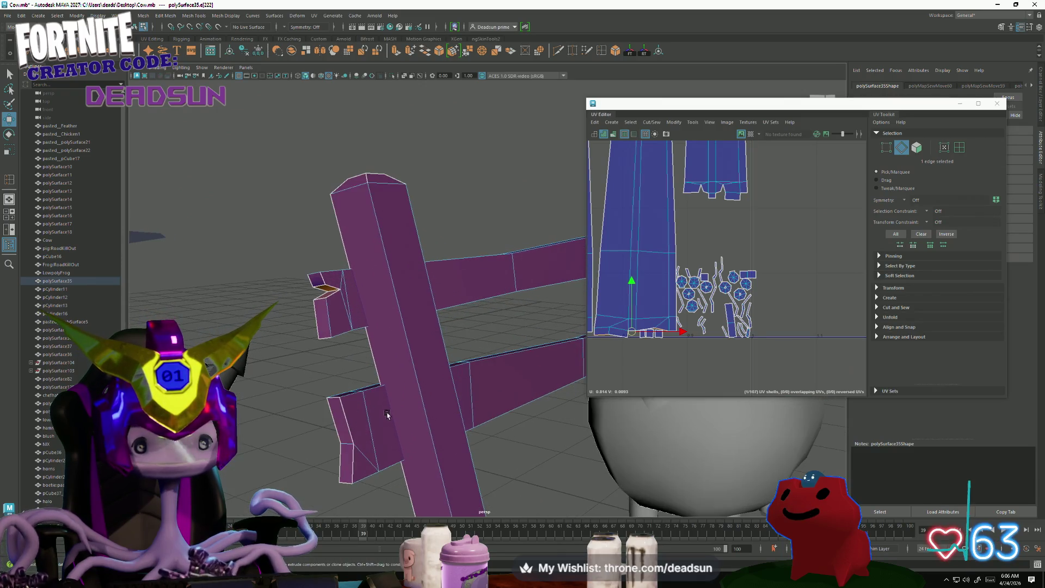
{"action": "left_click", "coordinate": [323, 279]}
{"action": "right_click_drag", "start_coordinate": [322, 278], "coordinate": [314, 419], "text": "shift"}
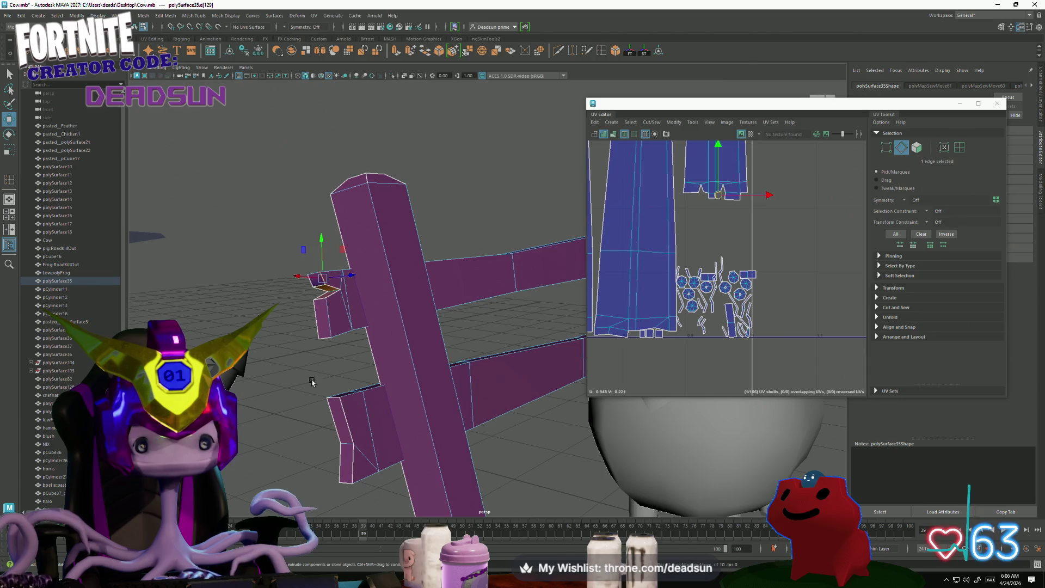
{"action": "left_click", "coordinate": [350, 430]}
{"action": "mouse_move", "coordinate": [350, 457]}
{"action": "right_mouse_down", "text": "shift"}
{"action": "mouse_move", "coordinate": [325, 432]}
{"action": "mouse_move", "coordinate": [348, 433]}
{"action": "right_mouse_up", "text": "shift"}
Select all UVs of the fence object polySurface35.
{"action": "scroll", "coordinate": [735, 330], "scroll_direction": "down", "scroll_amount": 3}
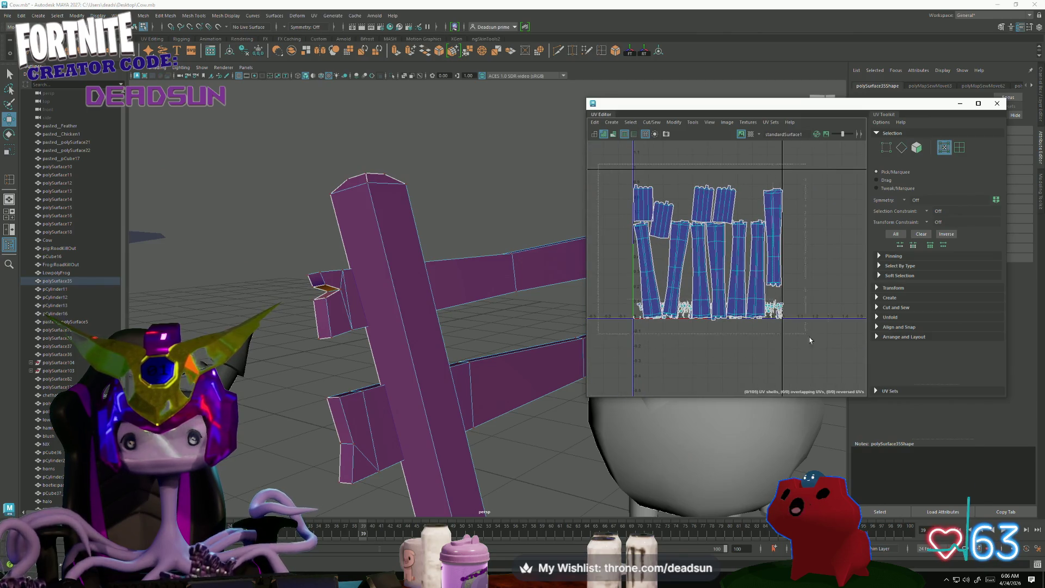
{"action": "key", "text": "ctrl+F12"}
{"action": "left_click", "coordinate": [648, 125]}
{"action": "left_click", "coordinate": [674, 122]}
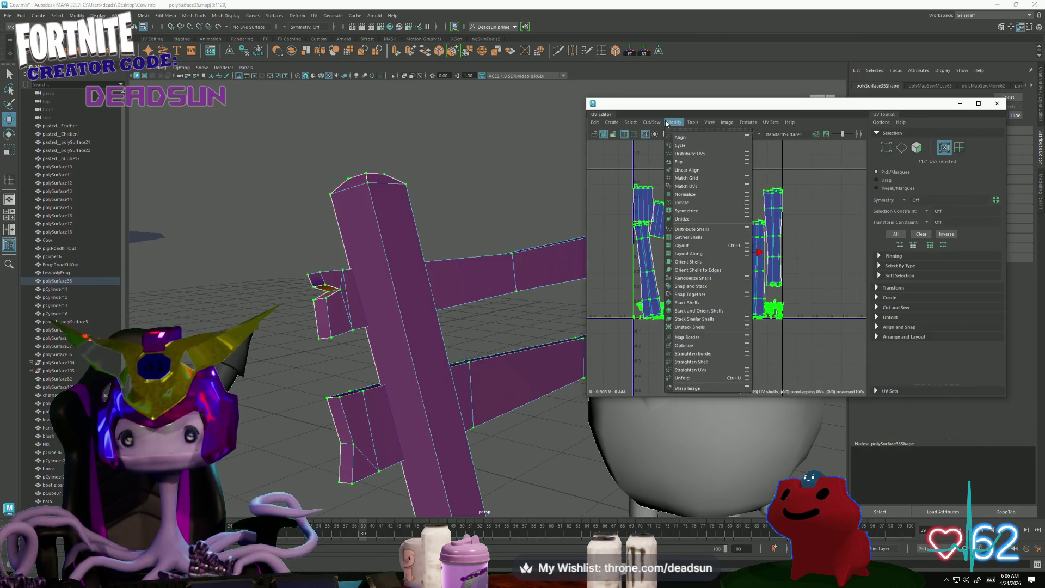
Unfold every fence UV, then run Layout to pack the shells.
{"action": "left_click", "coordinate": [681, 378]}
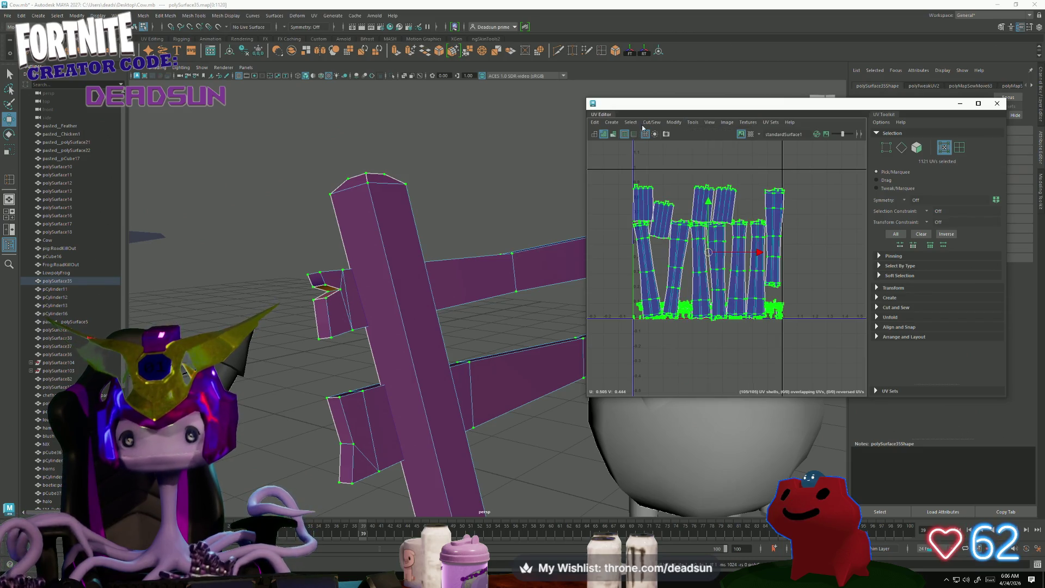
{"action": "left_click", "coordinate": [652, 122]}
{"action": "mouse_move", "coordinate": [674, 122]}
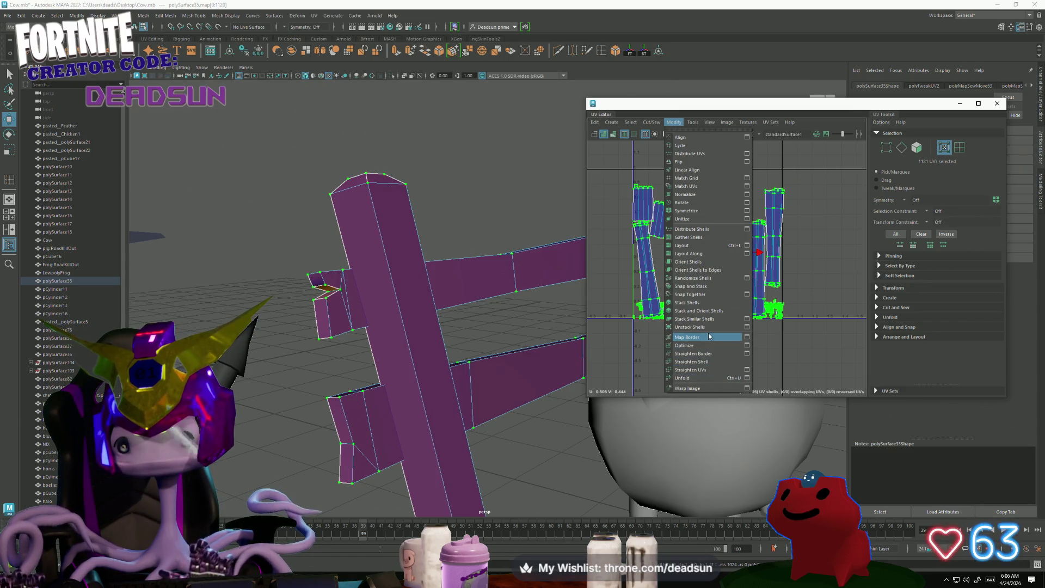
{"action": "left_click", "coordinate": [695, 245]}
{"action": "scroll", "coordinate": [671, 302], "scroll_direction": "up", "scroll_amount": 5}
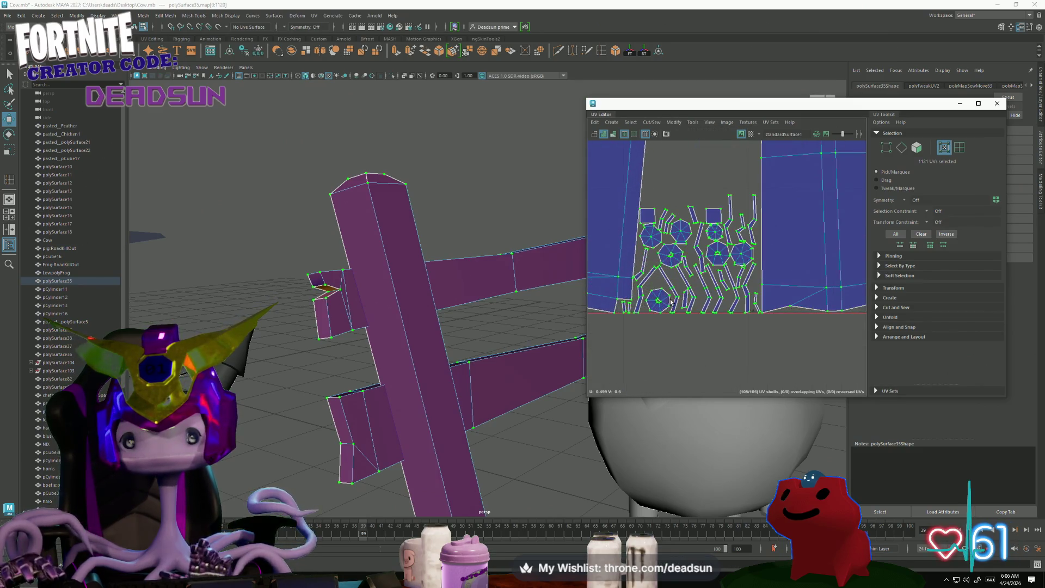
{"action": "scroll", "coordinate": [671, 303], "scroll_direction": "up", "scroll_amount": 2}
Switch selection to edges, then to whole UV shells, while orbiting the fence.
{"action": "mouse_move", "coordinate": [493, 359]}
{"action": "left_mouse_down", "text": "alt"}
{"action": "mouse_move", "coordinate": [427, 392]}
{"action": "mouse_move", "coordinate": [255, 408]}
{"action": "mouse_move", "coordinate": [252, 380]}
{"action": "mouse_move", "coordinate": [289, 413]}
{"action": "mouse_move", "coordinate": [287, 404]}
{"action": "mouse_move", "coordinate": [385, 401]}
{"action": "left_mouse_up", "text": "alt"}
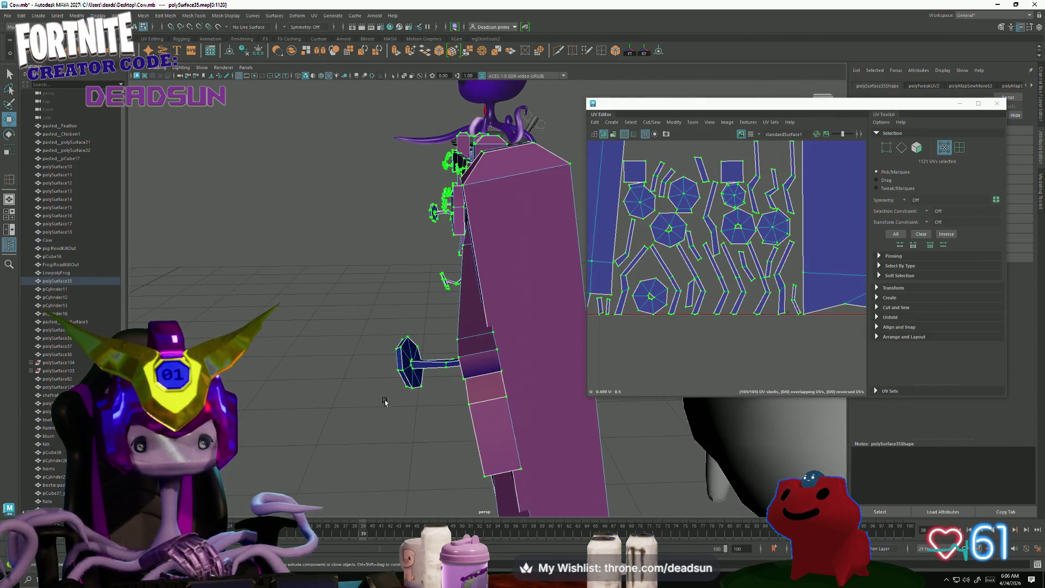
{"action": "left_click_drag", "start_coordinate": [452, 422], "coordinate": [466, 444], "text": "alt"}
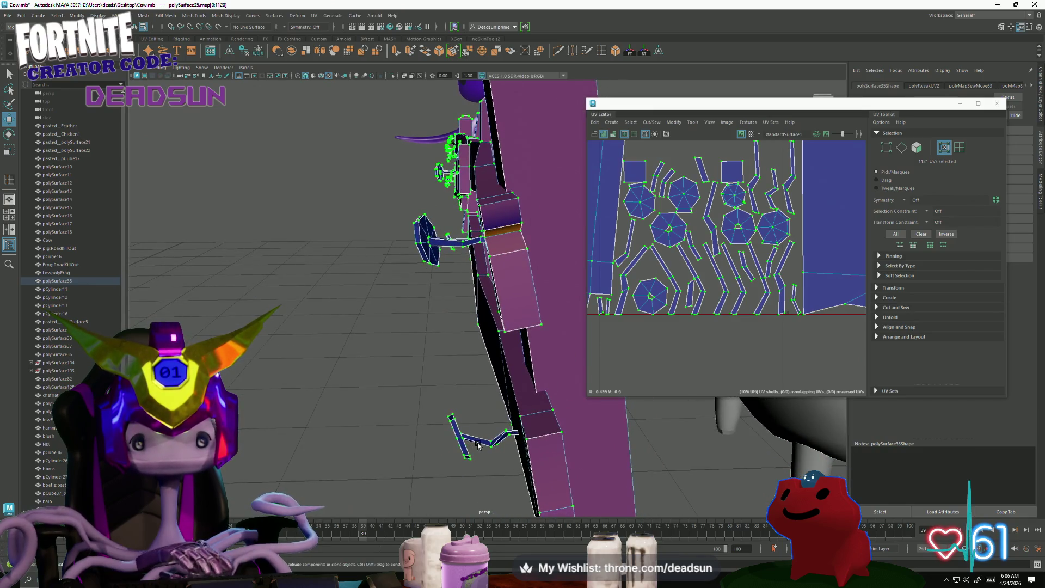
{"action": "right_click_drag", "start_coordinate": [482, 330], "coordinate": [472, 258]}
{"action": "right_click_drag", "start_coordinate": [484, 284], "coordinate": [482, 305]}
{"action": "left_click_drag", "start_coordinate": [482, 305], "coordinate": [460, 410], "text": "alt"}
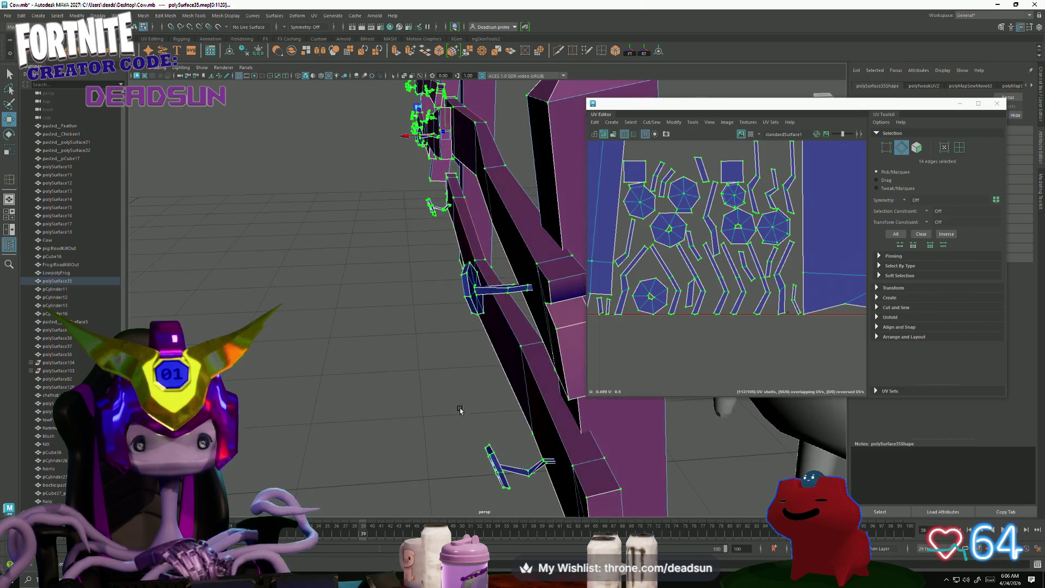
{"action": "scroll", "coordinate": [720, 311], "scroll_direction": "up", "scroll_amount": 5}
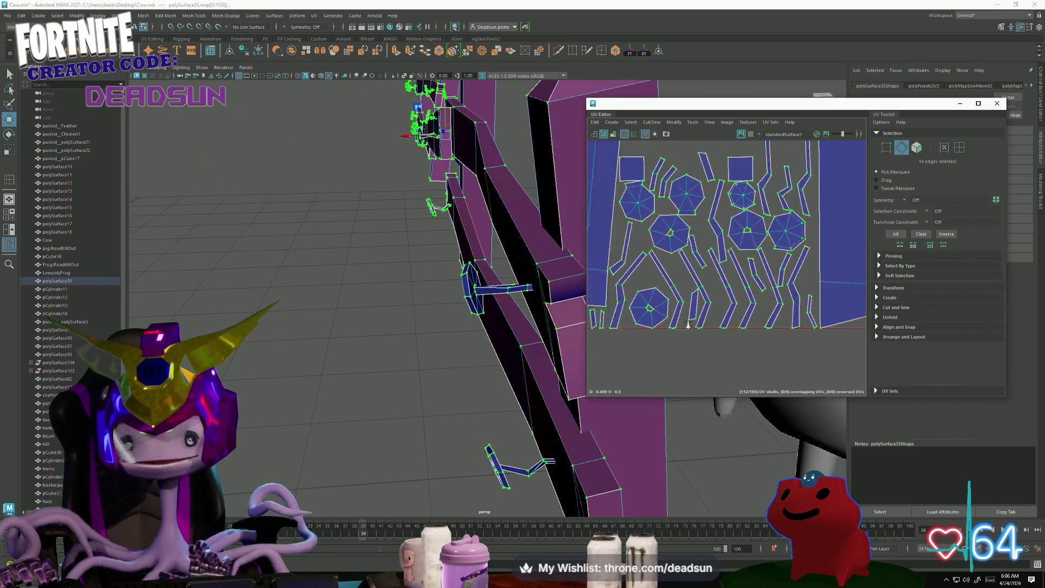
{"action": "middle_click_drag", "start_coordinate": [744, 289], "coordinate": [704, 245], "text": "alt"}
{"action": "scroll", "coordinate": [680, 243], "scroll_direction": "down", "scroll_amount": 5}
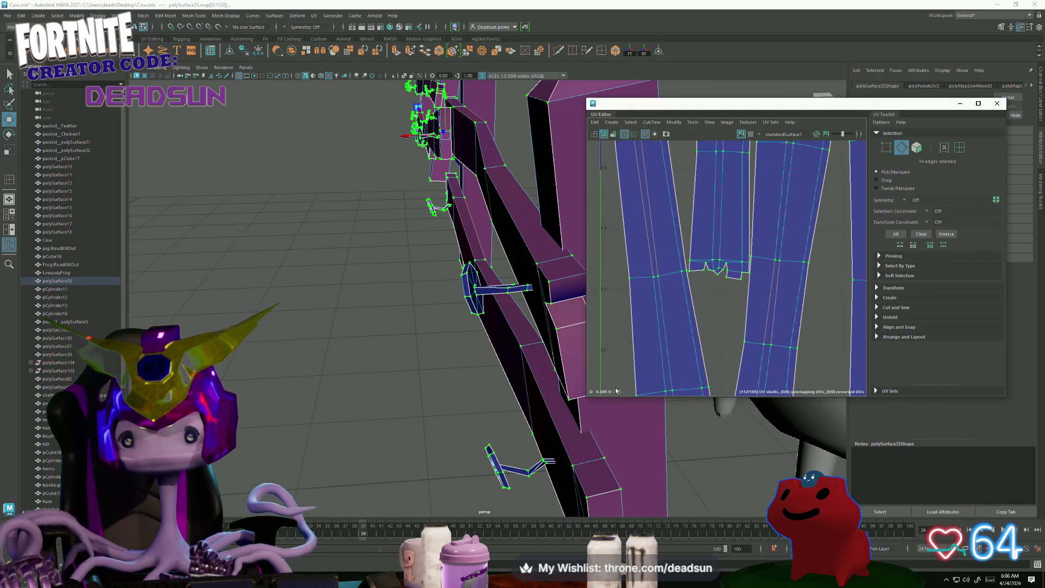
{"action": "middle_click_drag", "start_coordinate": [615, 236], "coordinate": [609, 220], "text": "alt"}
{"action": "right_click_drag", "start_coordinate": [613, 256], "coordinate": [626, 273]}
Move the two lower-left plank shells up to the top row and rotate them upright.
{"action": "left_click", "coordinate": [657, 281]}
{"action": "mouse_move", "coordinate": [658, 302]}
{"action": "left_mouse_down"}
{"action": "mouse_move", "coordinate": [686, 115]}
{"action": "mouse_move", "coordinate": [704, 92]}
{"action": "left_mouse_up"}
{"action": "scroll", "coordinate": [690, 189], "scroll_direction": "up", "scroll_amount": 2}
{"action": "left_click", "coordinate": [618, 346]}
{"action": "mouse_move", "coordinate": [617, 375]}
{"action": "left_mouse_down"}
{"action": "mouse_move", "coordinate": [672, 195]}
{"action": "mouse_move", "coordinate": [659, 237]}
{"action": "mouse_move", "coordinate": [669, 277]}
{"action": "left_mouse_up"}
{"action": "key", "text": "e"}
{"action": "key", "text": "w"}
{"action": "left_click_drag", "start_coordinate": [662, 228], "coordinate": [661, 239]}
{"action": "key", "text": "e"}
{"action": "key", "text": "w"}
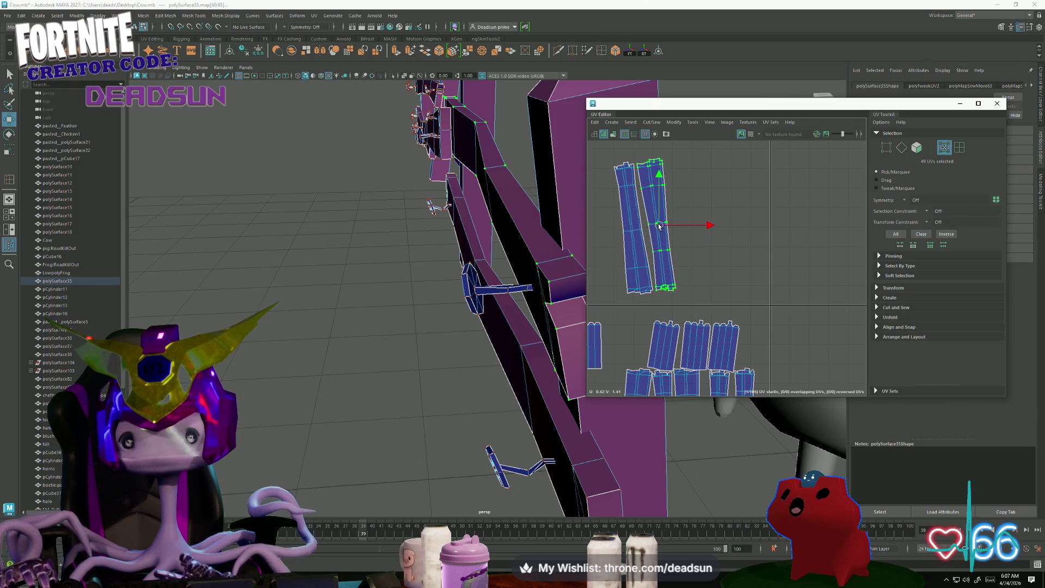
Raise the small shell onto the upper row, stand it upright beside the others.
{"action": "left_click_drag", "start_coordinate": [633, 393], "coordinate": [633, 238]}
{"action": "key", "text": "e"}
{"action": "left_click_drag", "start_coordinate": [608, 275], "coordinate": [621, 276]}
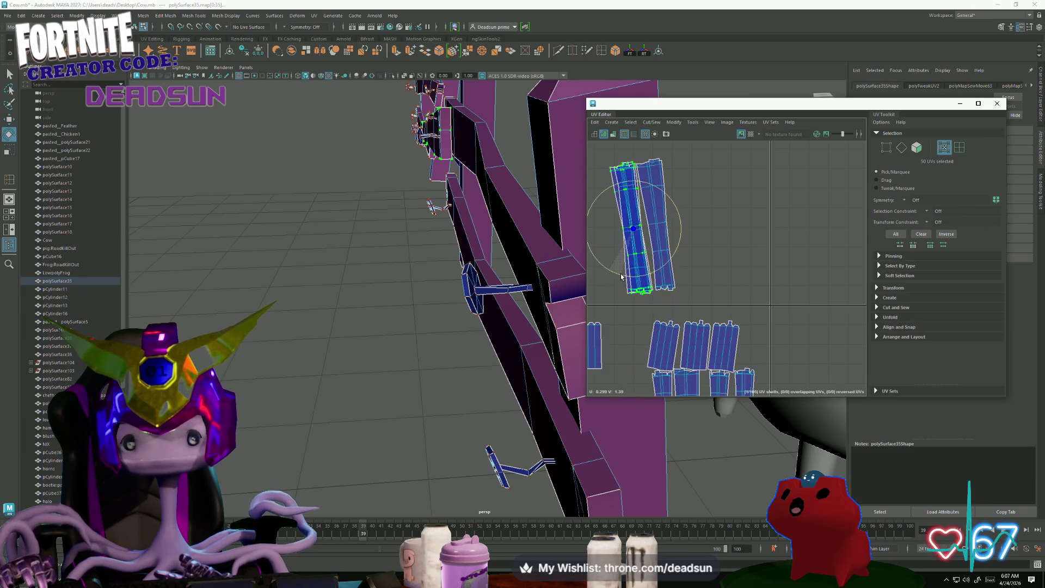
{"action": "key", "text": "w"}
{"action": "mouse_move", "coordinate": [633, 230]}
{"action": "left_mouse_down"}
{"action": "mouse_move", "coordinate": [611, 232]}
{"action": "mouse_move", "coordinate": [685, 221]}
{"action": "mouse_move", "coordinate": [681, 170]}
{"action": "mouse_move", "coordinate": [632, 218]}
{"action": "mouse_move", "coordinate": [585, 242]}
{"action": "left_mouse_up"}
{"action": "key", "text": "e"}
{"action": "key", "text": "w"}
{"action": "left_click_drag", "start_coordinate": [681, 223], "coordinate": [682, 225]}
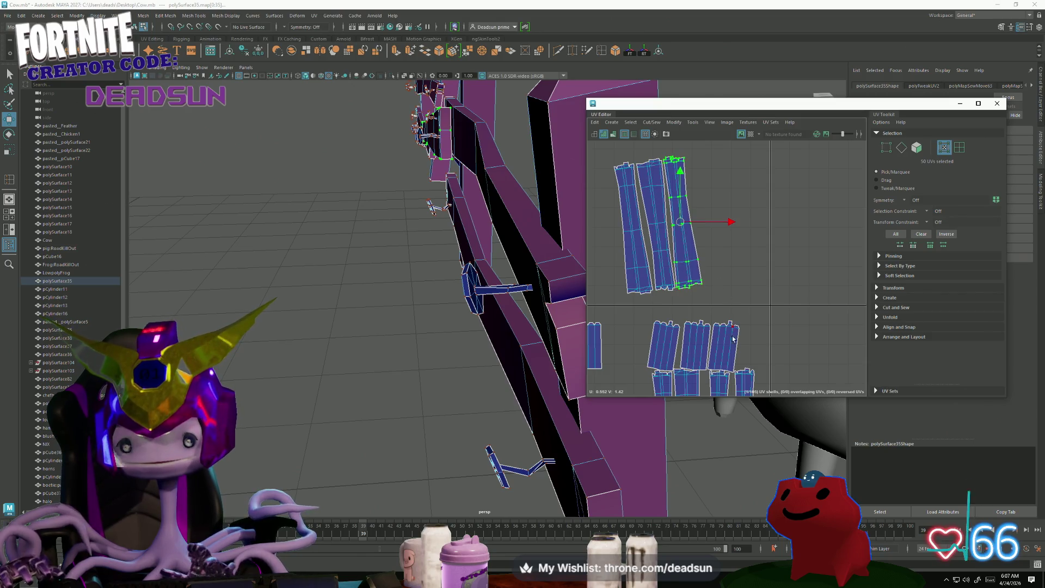
Place the rightmost lower plank shell beside the upper shells, rotated upright.
{"action": "scroll", "coordinate": [733, 339], "scroll_direction": "down", "scroll_amount": 1}
{"action": "middle_click_drag", "start_coordinate": [733, 339], "coordinate": [660, 266], "text": "alt"}
{"action": "left_click", "coordinate": [706, 333]}
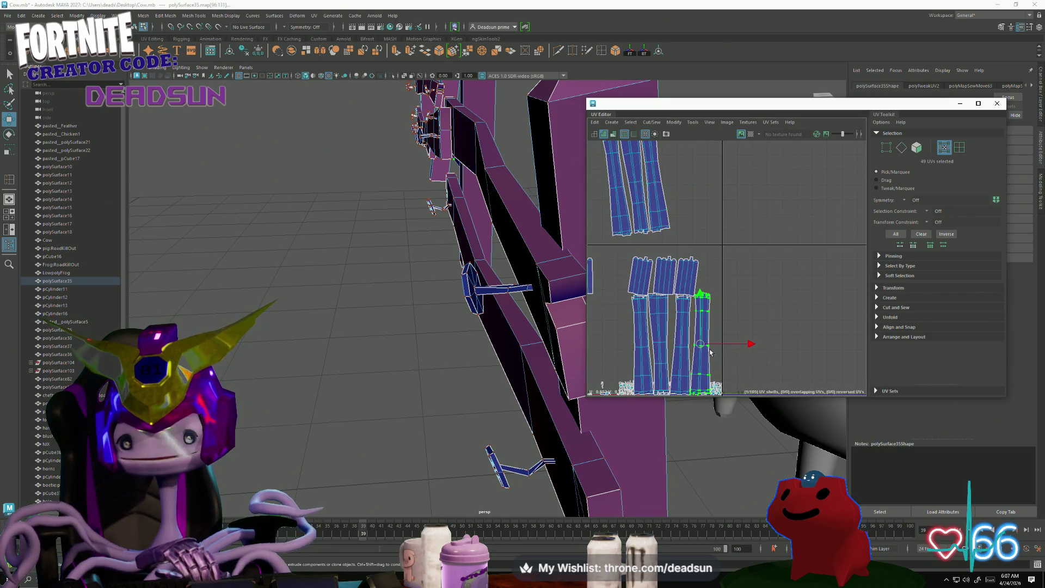
{"action": "left_click_drag", "start_coordinate": [705, 333], "coordinate": [678, 164]}
{"action": "middle_click_drag", "start_coordinate": [678, 165], "coordinate": [717, 307], "text": "alt"}
{"action": "scroll", "coordinate": [708, 307], "scroll_direction": "up", "scroll_amount": 2}
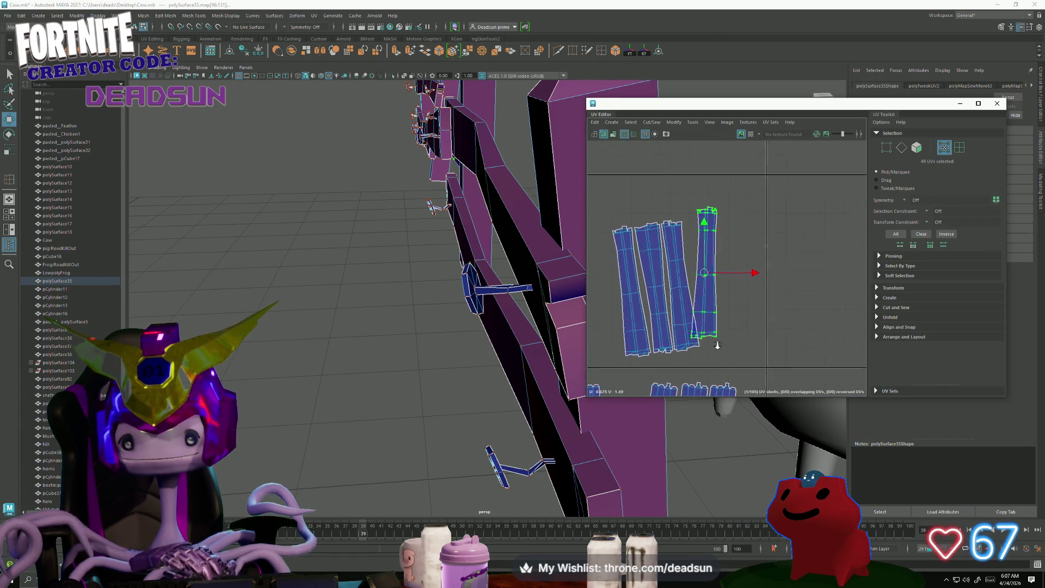
{"action": "key", "text": "e"}
{"action": "left_click_drag", "start_coordinate": [698, 309], "coordinate": [710, 316]}
{"action": "key", "text": "w"}
{"action": "left_click_drag", "start_coordinate": [705, 263], "coordinate": [707, 272]}
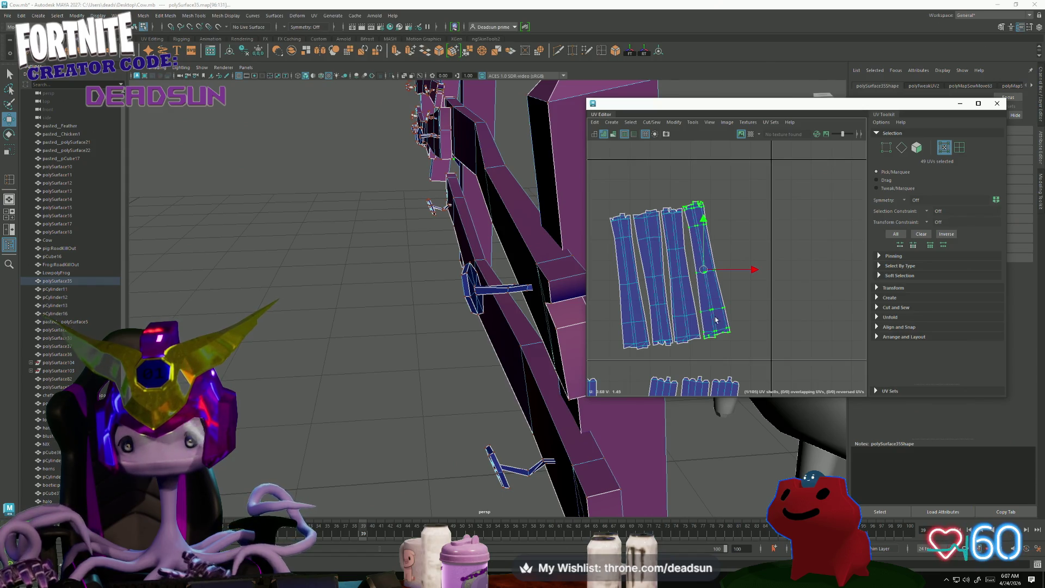
{"action": "middle_click_drag", "start_coordinate": [716, 321], "coordinate": [695, 233], "text": "alt"}
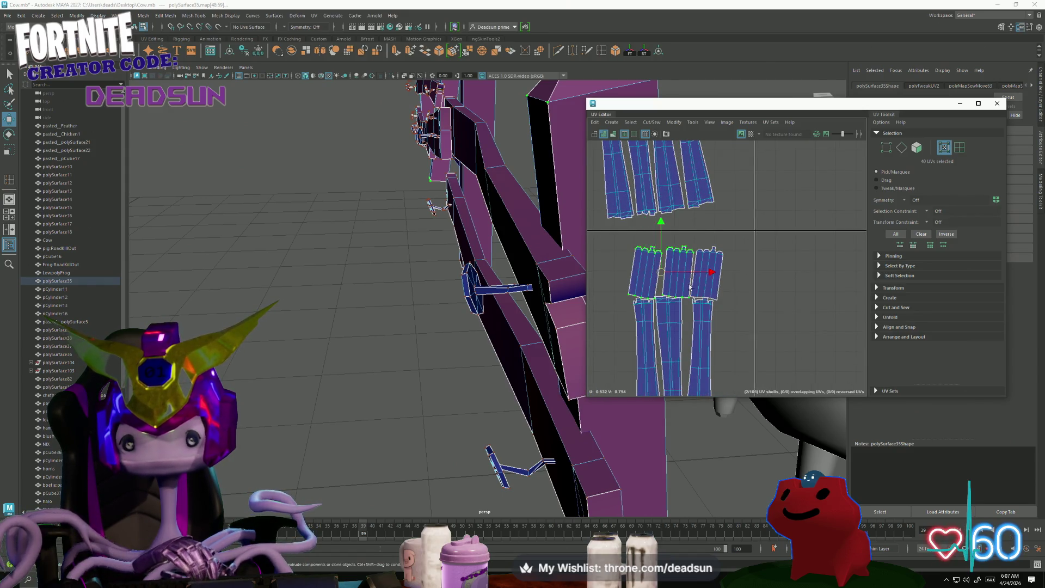
{"action": "scroll", "coordinate": [686, 316], "scroll_direction": "down", "scroll_amount": 3}
Move the small left shell beside the lower shells and rotate the third lower shell upright.
{"action": "left_click", "coordinate": [677, 350]}
{"action": "left_click_drag", "start_coordinate": [675, 349], "coordinate": [763, 342]}
{"action": "scroll", "coordinate": [761, 344], "scroll_direction": "up", "scroll_amount": 2}
{"action": "left_click", "coordinate": [732, 338]}
{"action": "key", "text": "e"}
{"action": "left_click_drag", "start_coordinate": [710, 385], "coordinate": [727, 379]}
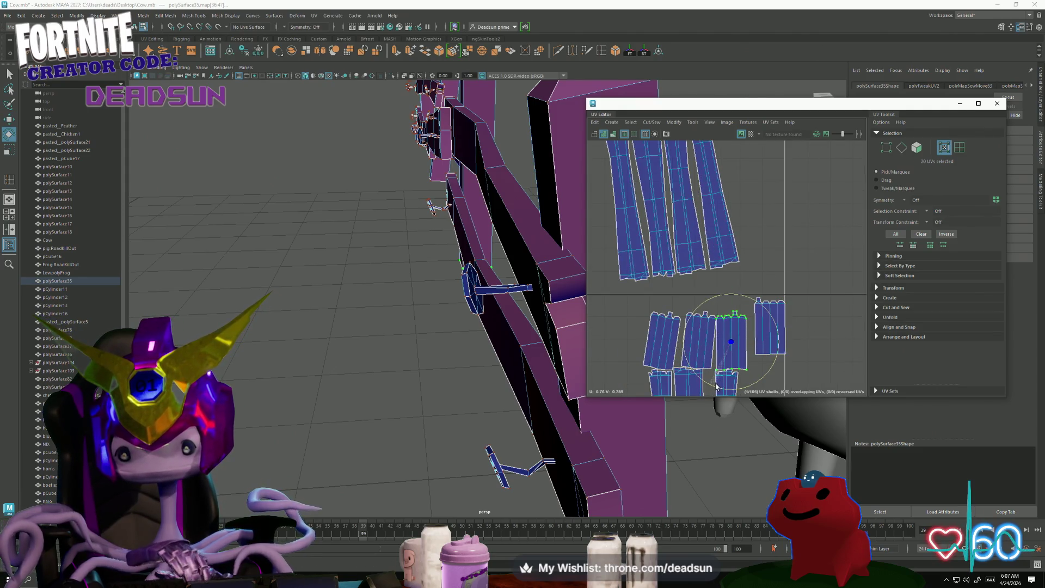
{"action": "key", "text": "w"}
{"action": "left_click_drag", "start_coordinate": [734, 336], "coordinate": [736, 332]}
Straighten the neighbouring plank shell and the left lower shell, placing each beside its neighbour.
{"action": "left_click", "coordinate": [703, 350]}
{"action": "key", "text": "e"}
{"action": "key", "text": "w"}
{"action": "left_click_drag", "start_coordinate": [699, 339], "coordinate": [705, 330]}
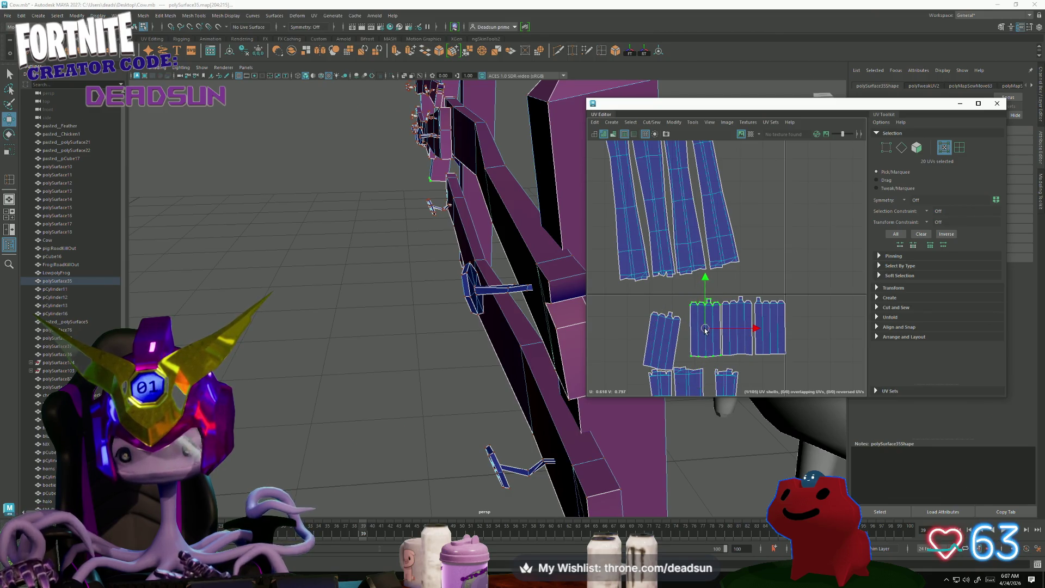
{"action": "left_click", "coordinate": [658, 362]}
{"action": "key", "text": "e"}
{"action": "left_click_drag", "start_coordinate": [648, 384], "coordinate": [654, 385]}
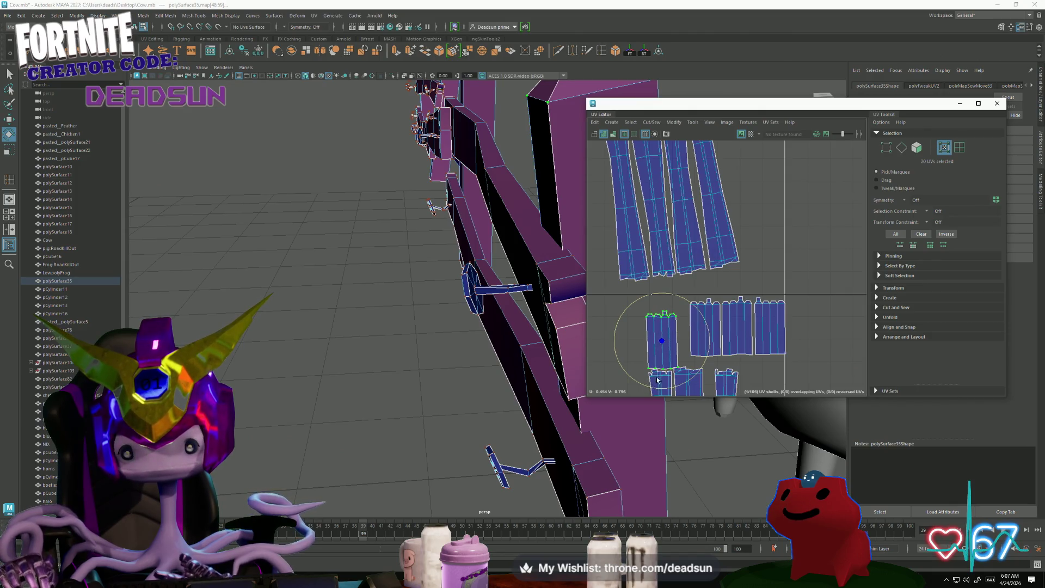
{"action": "key", "text": "w"}
{"action": "left_click_drag", "start_coordinate": [662, 342], "coordinate": [673, 330]}
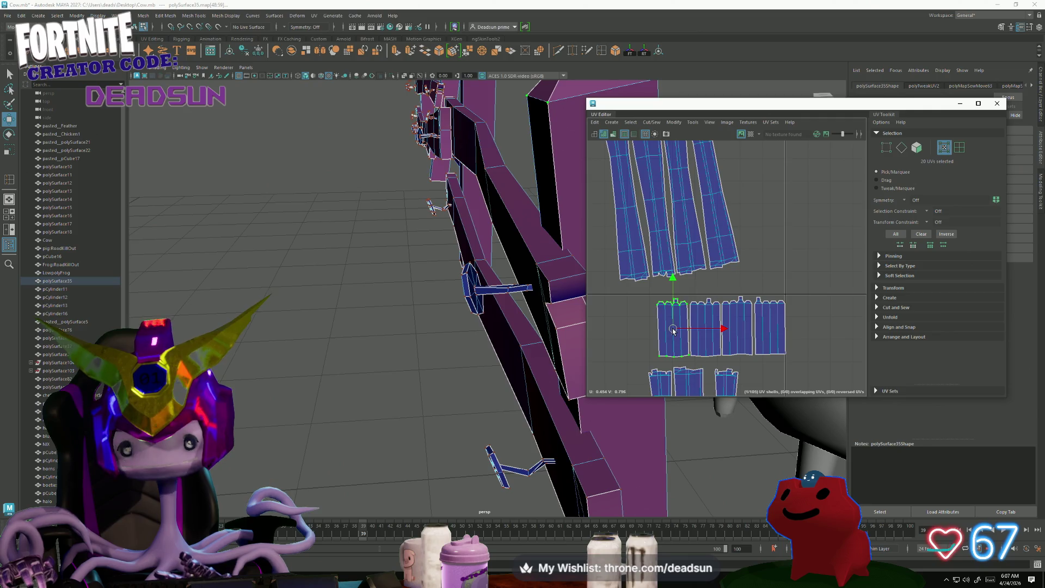
Turn the four selected lower shells upside down, then select their top-edge UVs.
{"action": "key", "text": "e"}
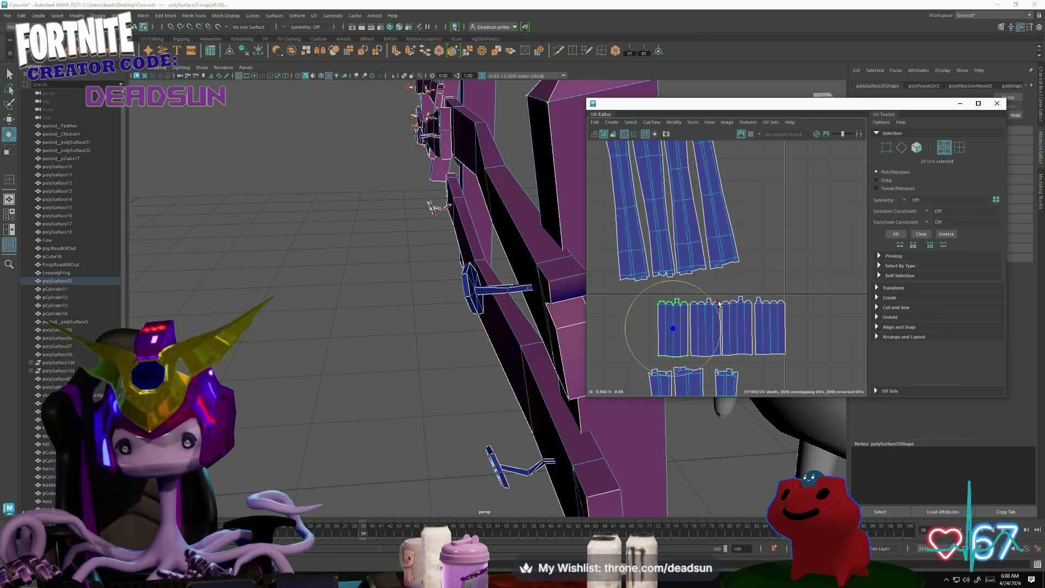
{"action": "left_click", "coordinate": [736, 311]}
{"action": "left_click", "coordinate": [693, 315], "text": "shift"}
{"action": "left_click", "coordinate": [779, 307], "text": "shift"}
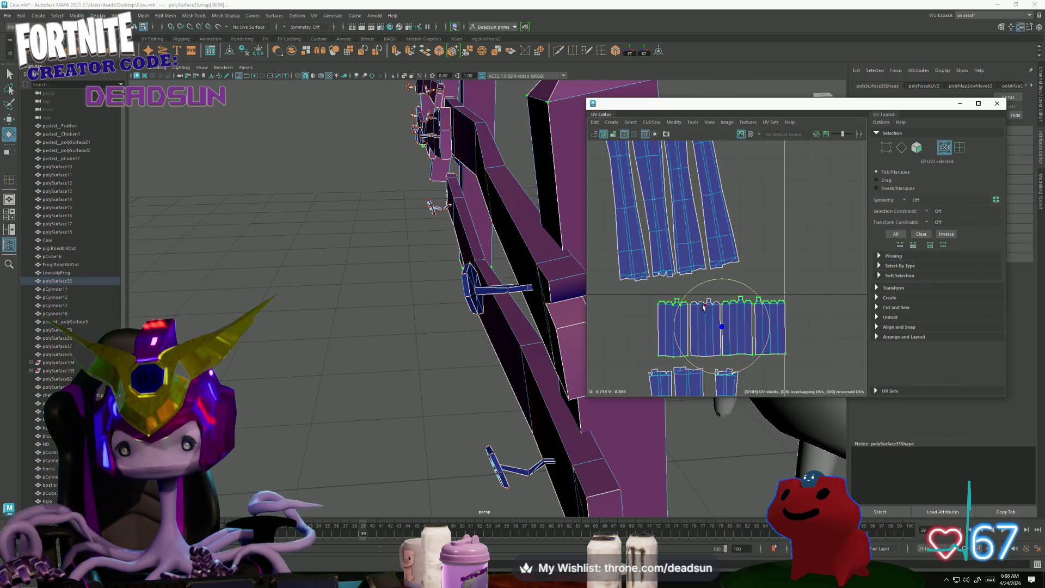
{"action": "left_click", "coordinate": [704, 307], "text": "shift"}
{"action": "scroll", "coordinate": [703, 307], "scroll_direction": "down", "scroll_amount": 3}
{"action": "key", "text": "w"}
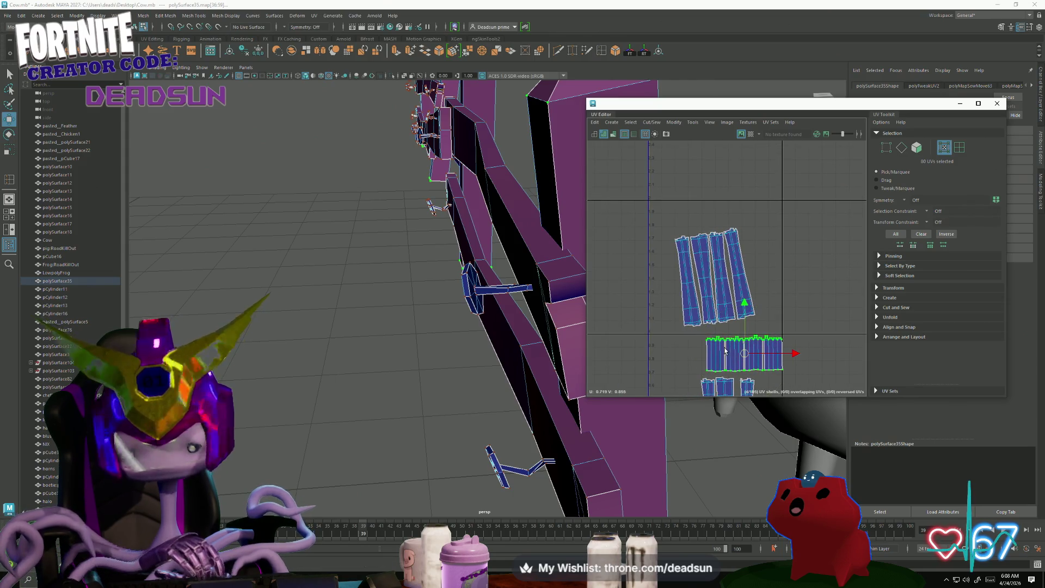
{"action": "key", "text": "e"}
{"action": "mouse_move", "coordinate": [708, 354]}
{"action": "left_mouse_down"}
{"action": "mouse_move", "coordinate": [727, 333]}
{"action": "mouse_move", "coordinate": [773, 343]}
{"action": "mouse_move", "coordinate": [758, 373]}
{"action": "mouse_move", "coordinate": [688, 219]}
{"action": "left_mouse_up"}
{"action": "key", "text": "w"}
{"action": "left_click_drag", "start_coordinate": [642, 182], "coordinate": [733, 209]}
Rotate the four leaning strips below the row together so they stand upright.
{"action": "key", "text": "e"}
{"action": "key", "text": "r"}
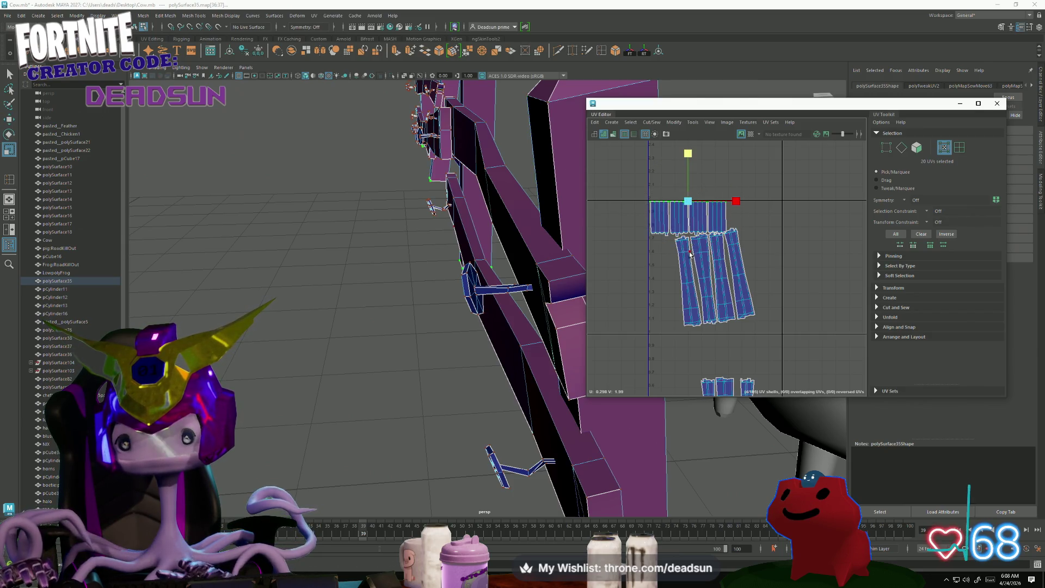
{"action": "scroll", "coordinate": [674, 213], "scroll_direction": "up", "scroll_amount": 3}
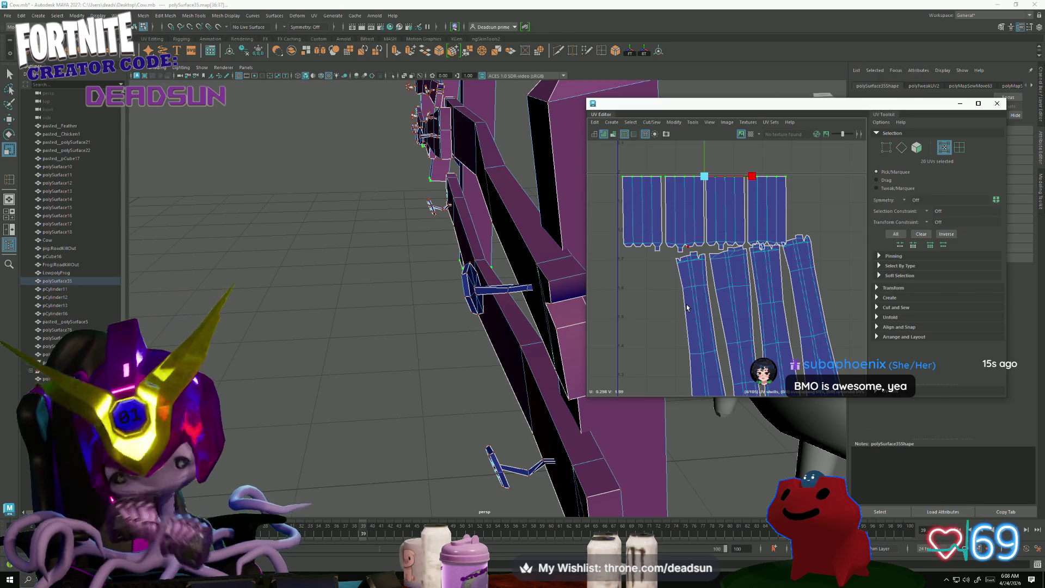
{"action": "scroll", "coordinate": [632, 196], "scroll_direction": "down", "scroll_amount": 3}
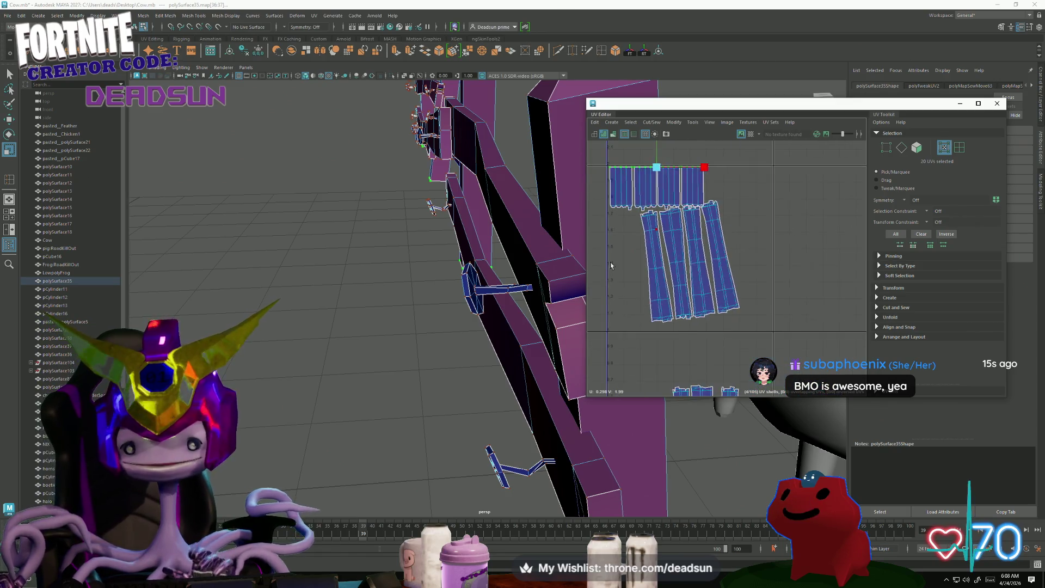
{"action": "left_click", "coordinate": [697, 329]}
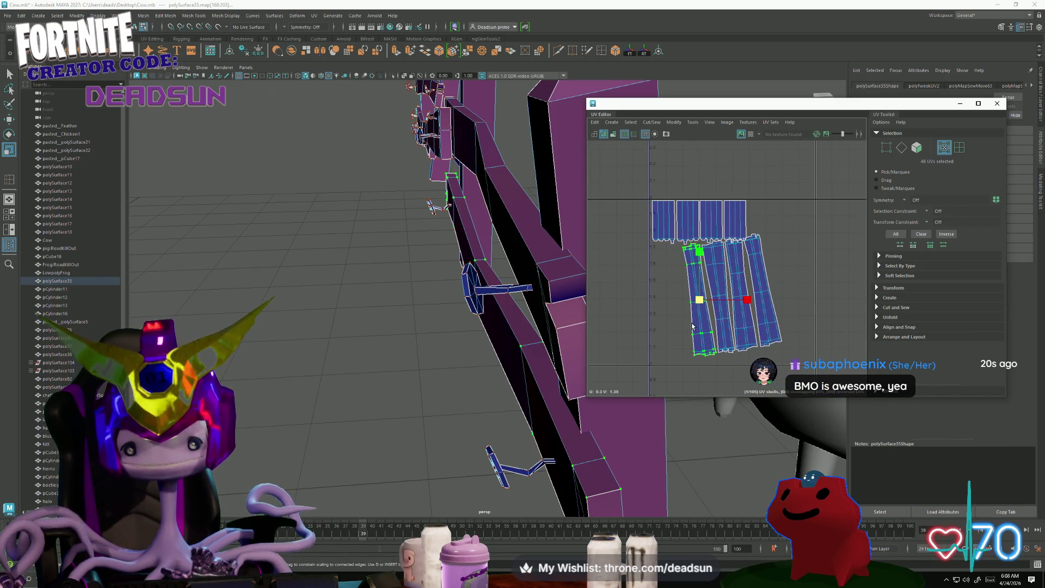
{"action": "left_click", "coordinate": [725, 331], "text": "shift"}
{"action": "left_click", "coordinate": [724, 329], "text": "shift"}
{"action": "left_click", "coordinate": [764, 332], "text": "shift"}
{"action": "key", "text": "e"}
{"action": "mouse_move", "coordinate": [763, 333]}
{"action": "left_mouse_down"}
{"action": "mouse_move", "coordinate": [768, 347]}
{"action": "mouse_move", "coordinate": [781, 342]}
{"action": "left_mouse_up"}
{"action": "key", "text": "w"}
{"action": "scroll", "coordinate": [694, 295], "scroll_direction": "down", "scroll_amount": 3}
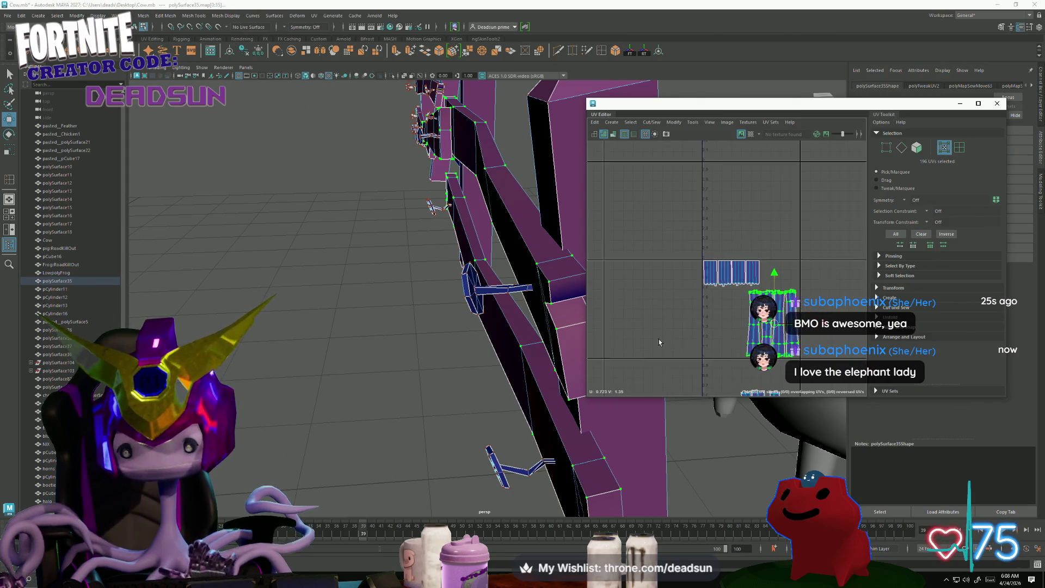
Move one lower strip up beside the upper shells, straighten it and nudge it right.
{"action": "left_click", "coordinate": [721, 297]}
{"action": "left_click_drag", "start_coordinate": [731, 307], "coordinate": [707, 209]}
{"action": "scroll", "coordinate": [711, 207], "scroll_direction": "up", "scroll_amount": 3}
{"action": "key", "text": "e"}
{"action": "key", "text": "w"}
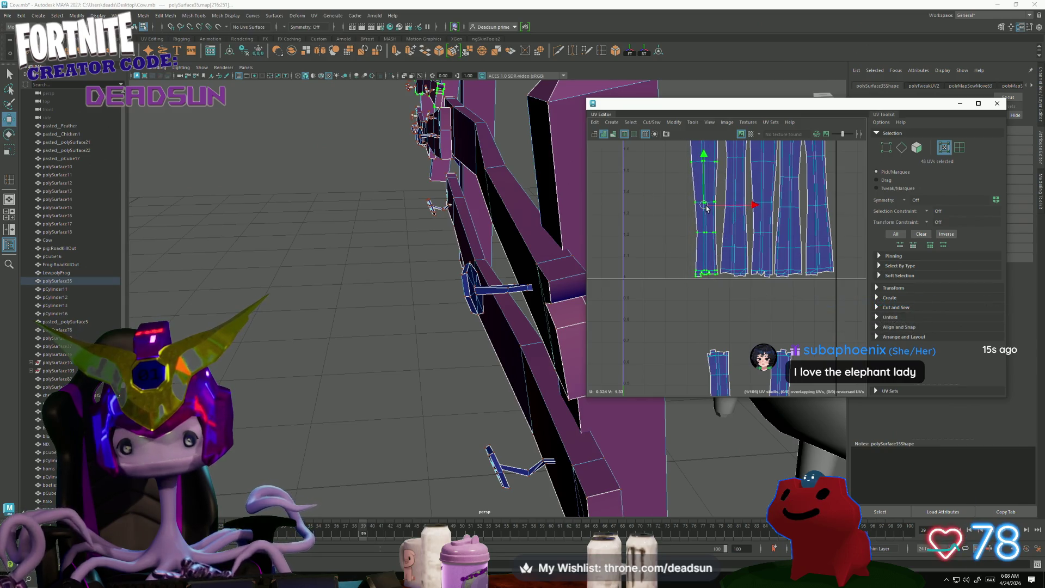
{"action": "scroll", "coordinate": [708, 210], "scroll_direction": "down", "scroll_amount": 1}
{"action": "middle_click_drag", "start_coordinate": [708, 209], "coordinate": [723, 287], "text": "alt"}
{"action": "key", "text": "e"}
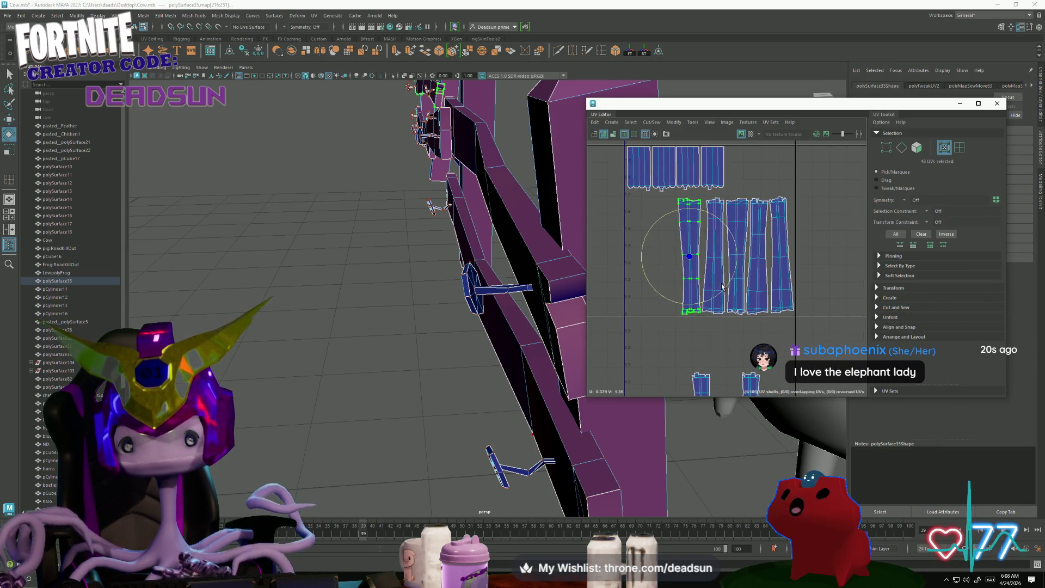
{"action": "key", "text": "w"}
{"action": "left_click_drag", "start_coordinate": [686, 258], "coordinate": [688, 258]}
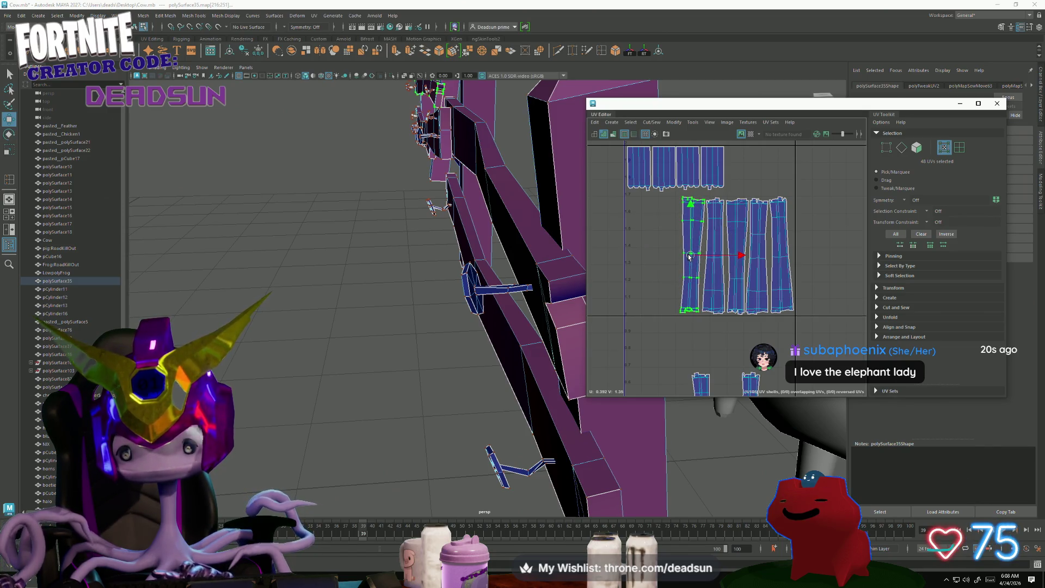
{"action": "key", "text": "e"}
{"action": "key", "text": "w"}
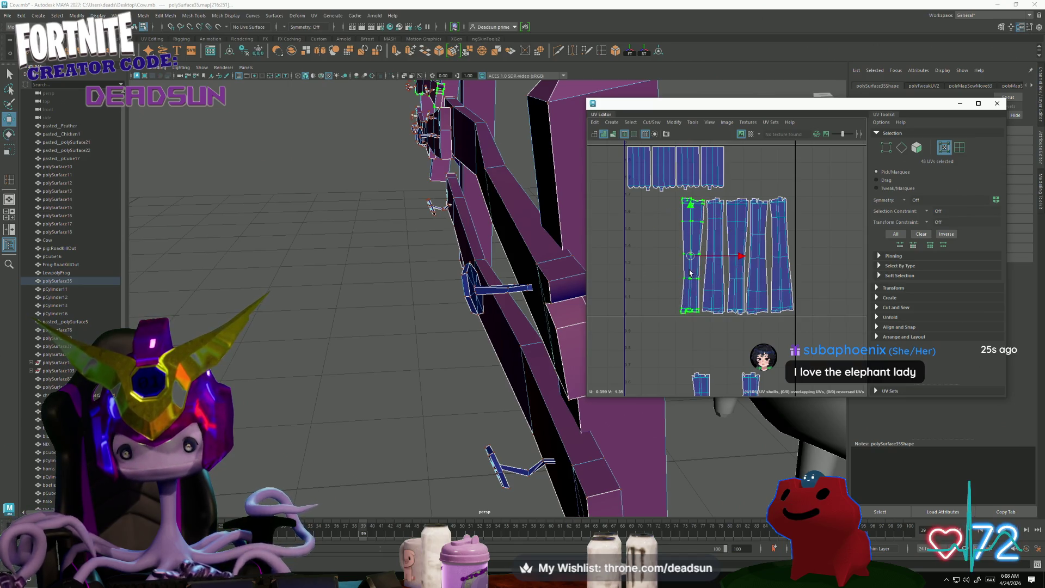
{"action": "scroll", "coordinate": [717, 267], "scroll_direction": "down", "scroll_amount": 2}
Bring the lower-left shell up beside the upper strips and nudge it into place.
{"action": "left_click", "coordinate": [685, 325]}
{"action": "mouse_move", "coordinate": [684, 325]}
{"action": "left_mouse_down"}
{"action": "mouse_move", "coordinate": [651, 204]}
{"action": "mouse_move", "coordinate": [681, 226]}
{"action": "mouse_move", "coordinate": [652, 204]}
{"action": "left_mouse_up"}
{"action": "scroll", "coordinate": [651, 205], "scroll_direction": "up", "scroll_amount": 3}
{"action": "key", "text": "e"}
{"action": "key", "text": "w"}
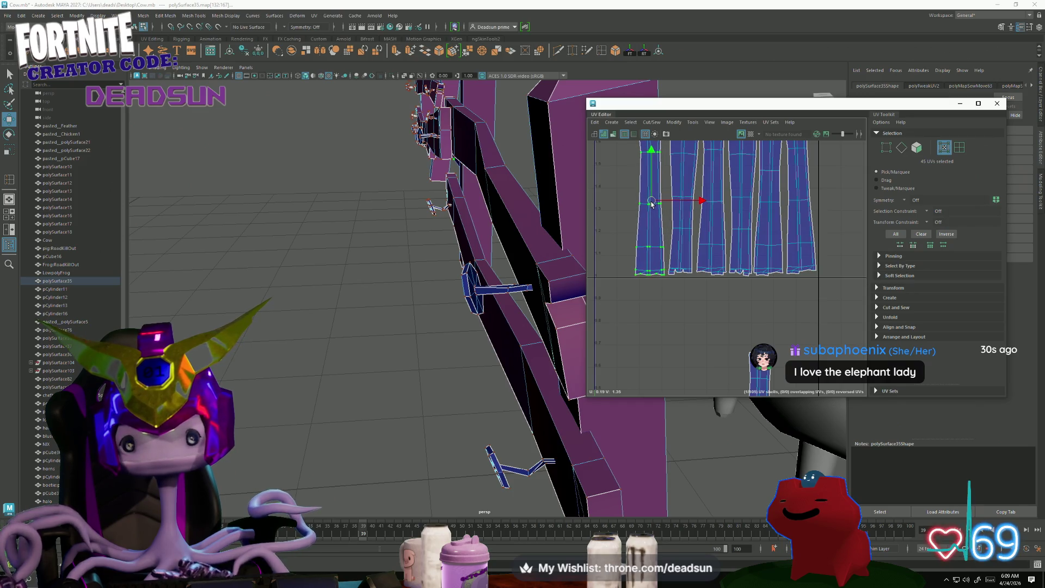
{"action": "middle_click_drag", "start_coordinate": [670, 207], "coordinate": [670, 275], "text": "alt"}
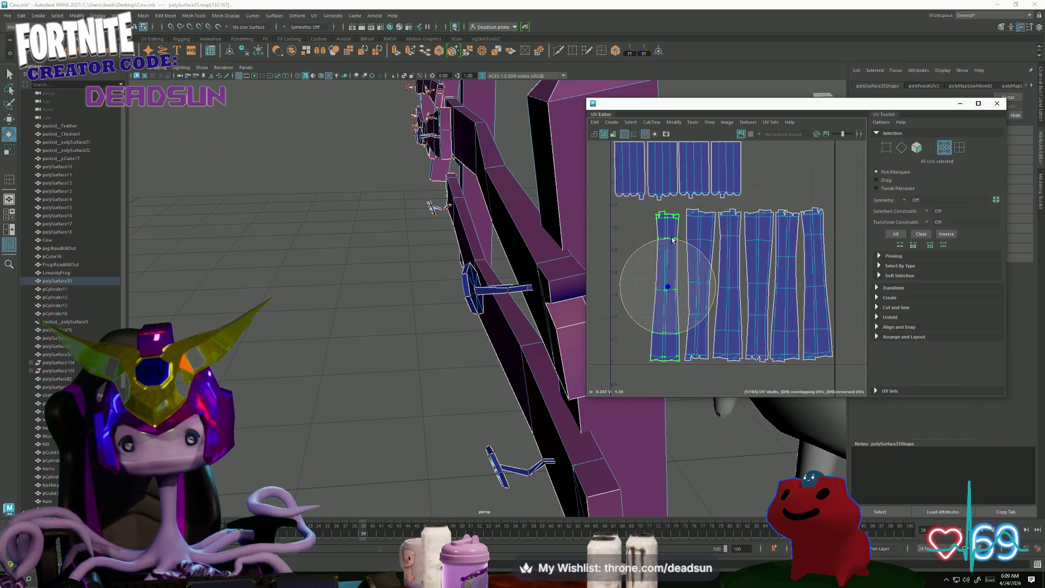
{"action": "left_click_drag", "start_coordinate": [669, 289], "coordinate": [673, 286]}
{"action": "scroll", "coordinate": [676, 278], "scroll_direction": "down", "scroll_amount": 3}
{"action": "middle_click_drag", "start_coordinate": [678, 272], "coordinate": [693, 238], "text": "alt"}
{"action": "scroll", "coordinate": [740, 315], "scroll_direction": "down", "scroll_amount": 1}
Slide the tall shell in line beside the strips, undoing an unwanted rotation.
{"action": "left_click", "coordinate": [741, 304]}
{"action": "left_click_drag", "start_coordinate": [744, 306], "coordinate": [682, 238]}
{"action": "scroll", "coordinate": [681, 235], "scroll_direction": "up", "scroll_amount": 2}
{"action": "middle_click_drag", "start_coordinate": [678, 217], "coordinate": [678, 286], "text": "alt"}
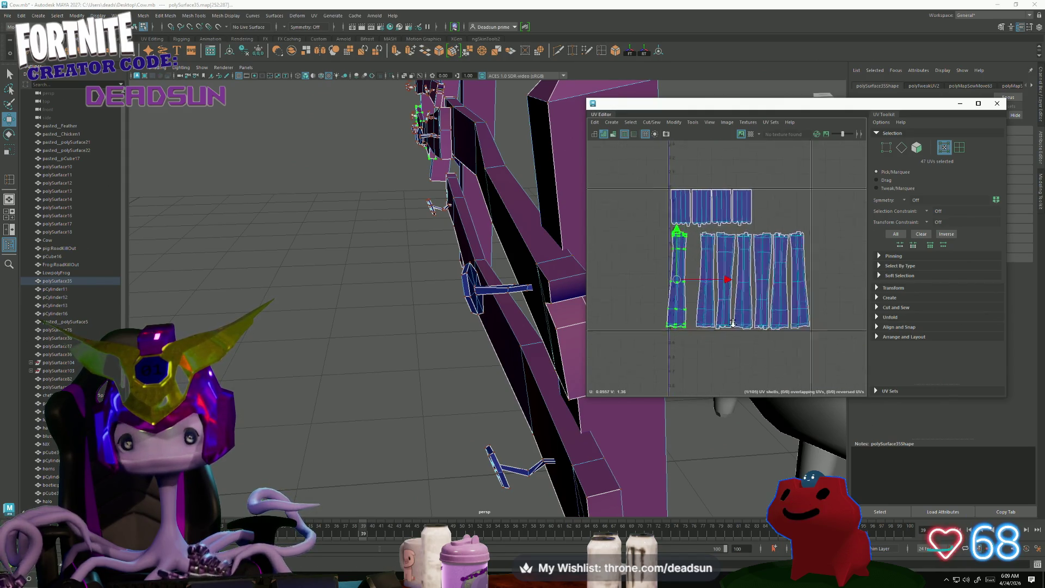
{"action": "left_click_drag", "start_coordinate": [679, 285], "coordinate": [689, 286]}
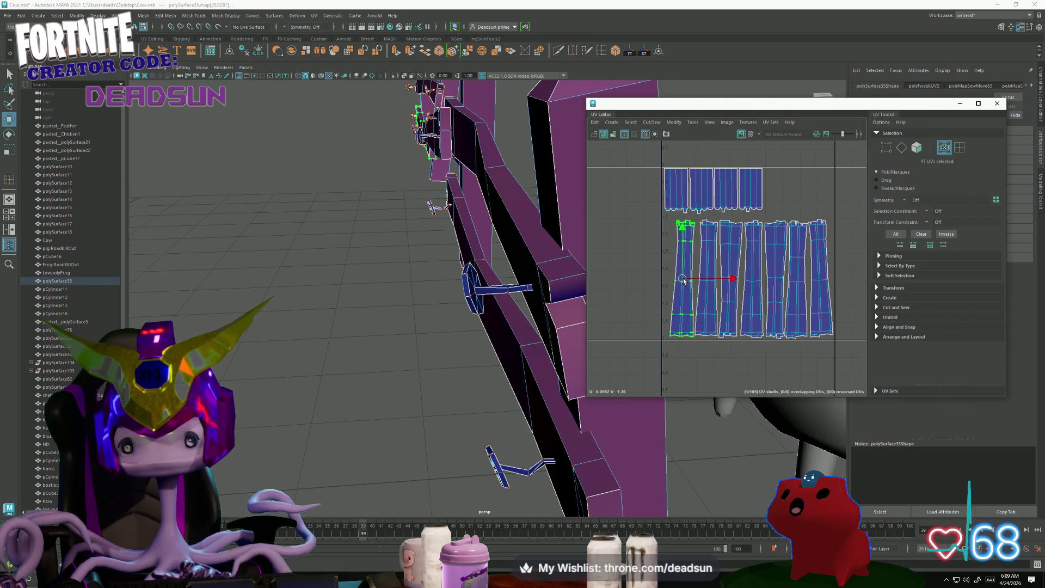
{"action": "key", "text": "e"}
{"action": "mouse_move", "coordinate": [662, 246]}
{"action": "left_mouse_down"}
{"action": "mouse_move", "coordinate": [647, 305]}
{"action": "mouse_move", "coordinate": [719, 340]}
{"action": "left_mouse_up"}
{"action": "key", "text": "w"}
{"action": "key", "text": "ctrl+z"}
{"action": "key", "text": "ctrl+z"}
{"action": "key", "text": "ctrl+z"}
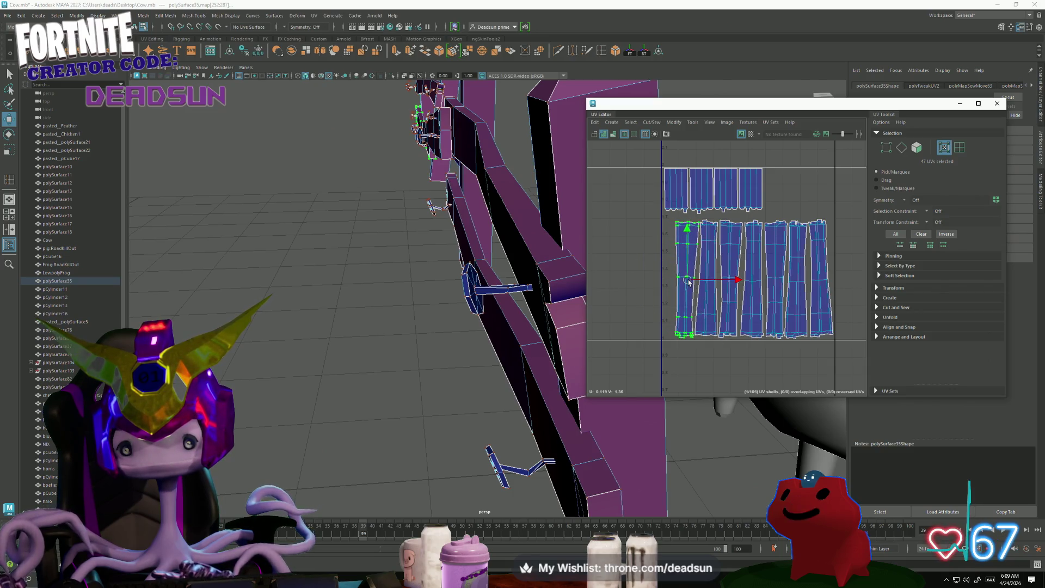
{"action": "scroll", "coordinate": [687, 305], "scroll_direction": "up", "scroll_amount": 5}
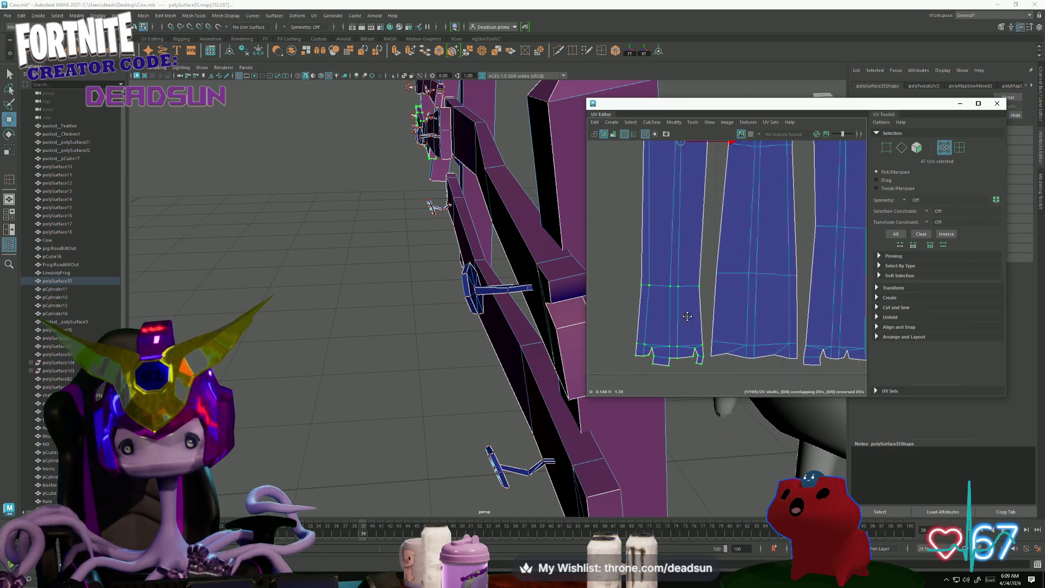
Shift the top UVs of the left and second shells slightly left to straighten them.
{"action": "left_click_drag", "start_coordinate": [621, 327], "coordinate": [699, 379]}
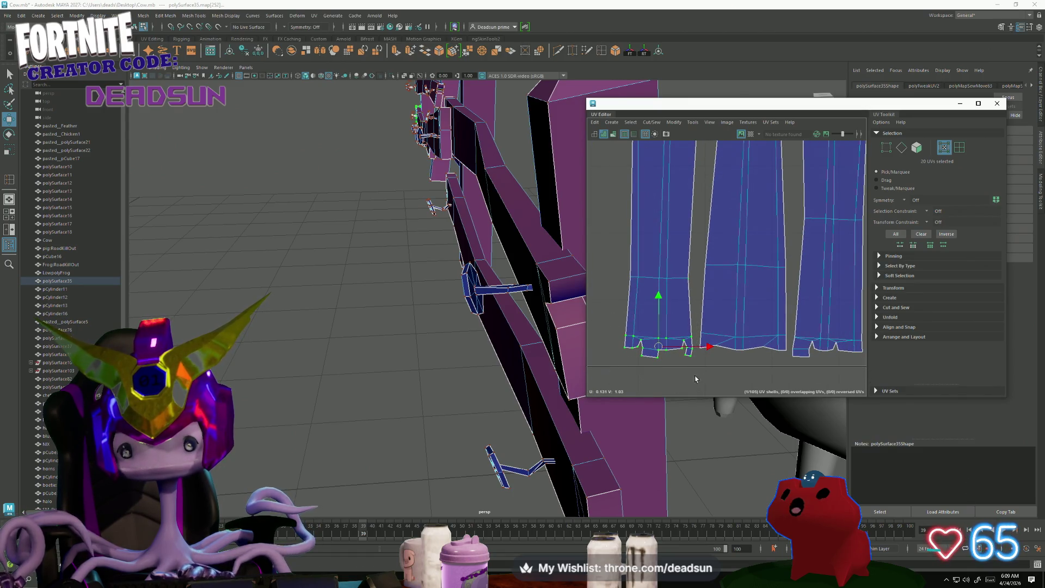
{"action": "scroll", "coordinate": [622, 310], "scroll_direction": "down", "scroll_amount": 3}
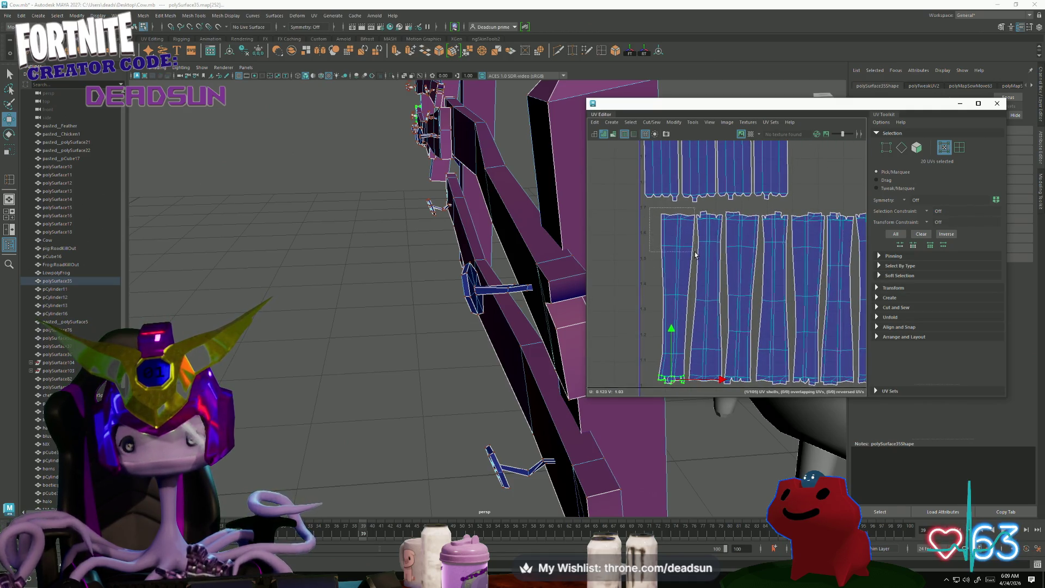
{"action": "left_click_drag", "start_coordinate": [696, 256], "coordinate": [694, 252]}
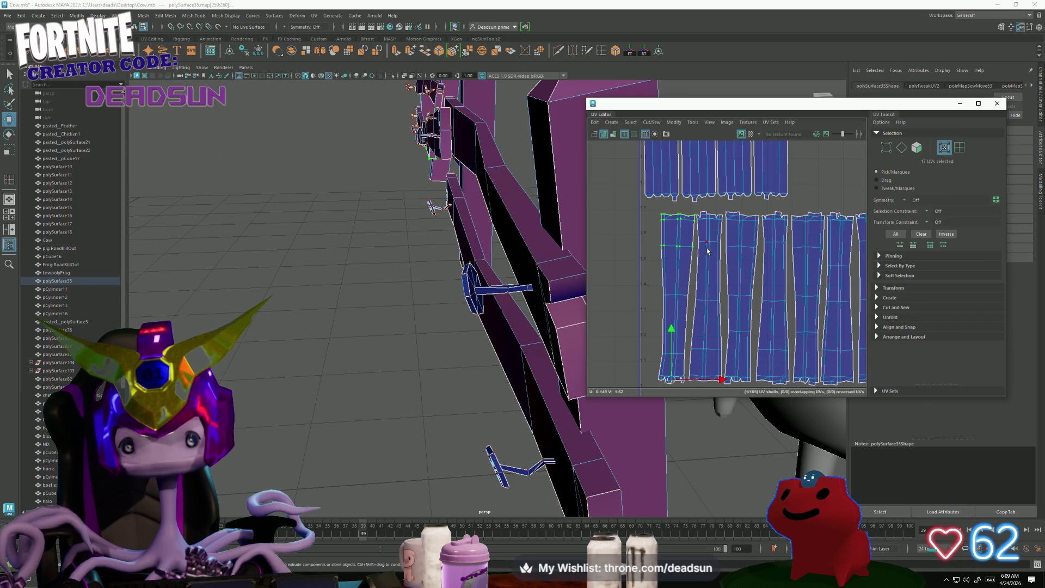
{"action": "scroll", "coordinate": [707, 251], "scroll_direction": "up", "scroll_amount": 2}
{"action": "left_click_drag", "start_coordinate": [712, 222], "coordinate": [708, 221]}
{"action": "key", "text": "e"}
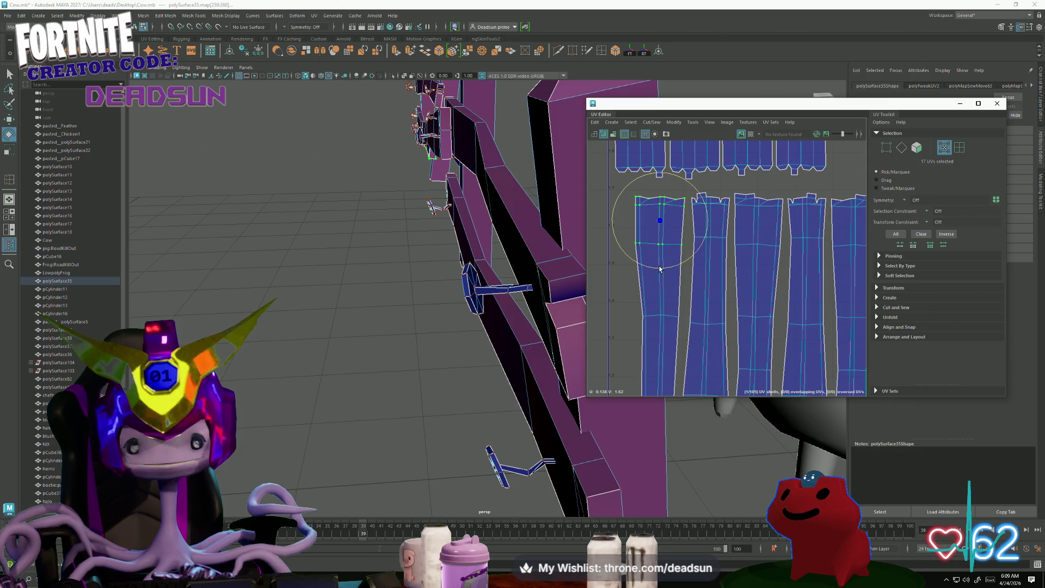
{"action": "scroll", "coordinate": [668, 287], "scroll_direction": "down", "scroll_amount": 2}
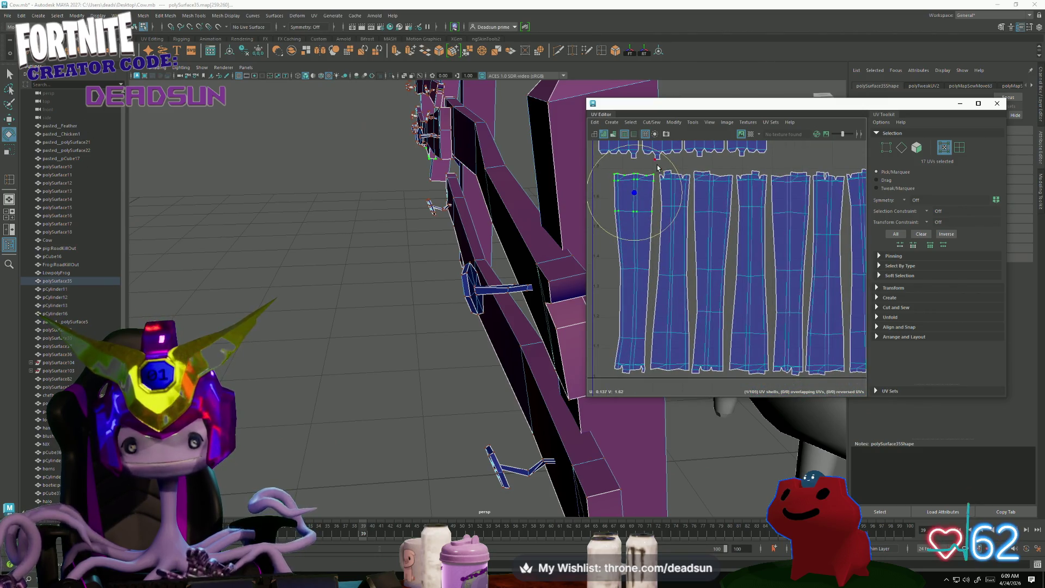
{"action": "left_click_drag", "start_coordinate": [693, 221], "coordinate": [695, 222]}
{"action": "key", "text": "w"}
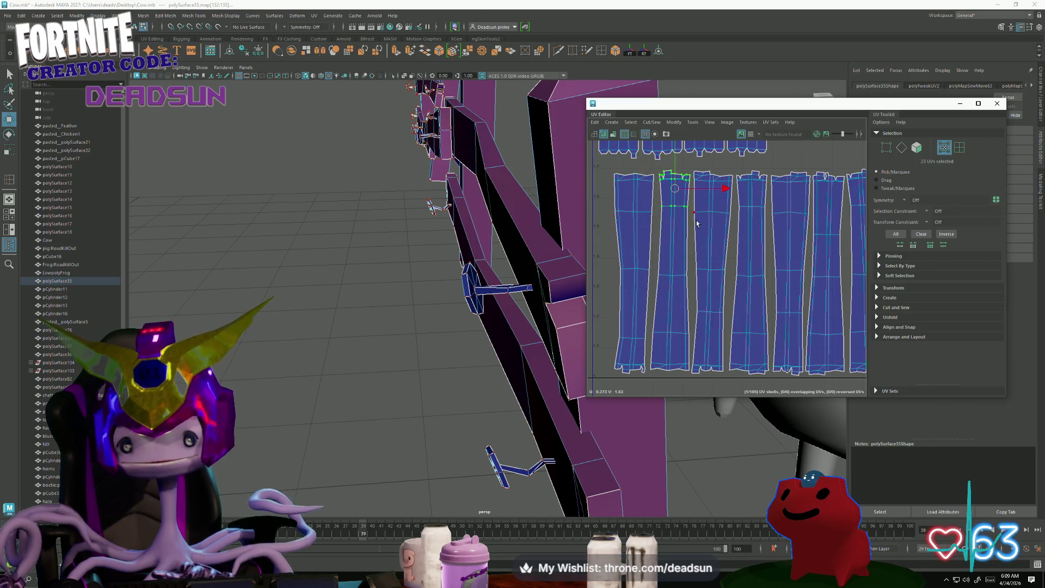
{"action": "left_click_drag", "start_coordinate": [726, 191], "coordinate": [723, 190]}
{"action": "key", "text": "e"}
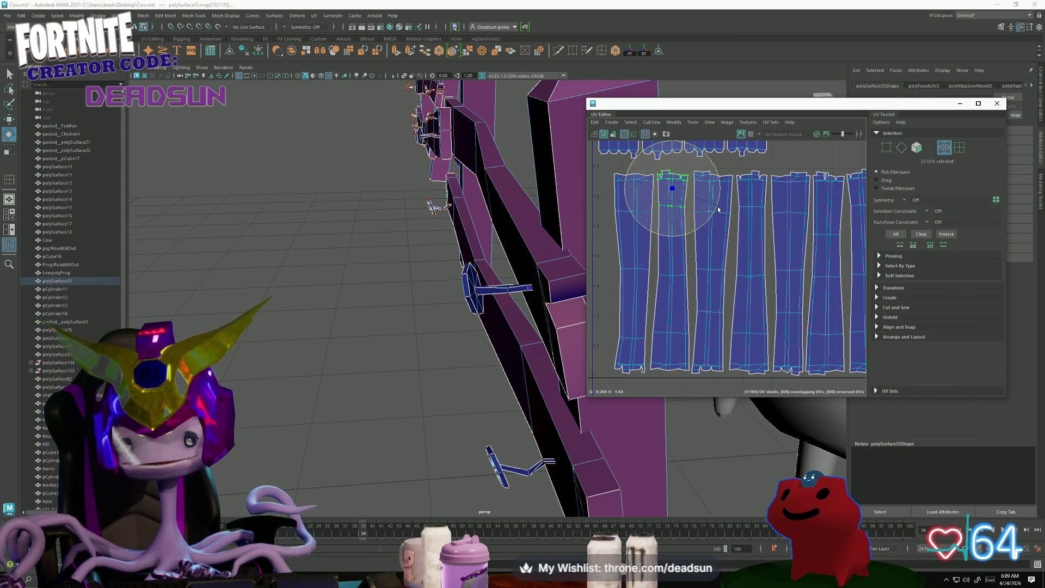
Adjust the second shell's lower UVs and shift the third shell slightly left.
{"action": "left_click_drag", "start_coordinate": [693, 290], "coordinate": [695, 290]}
{"action": "key", "text": "w"}
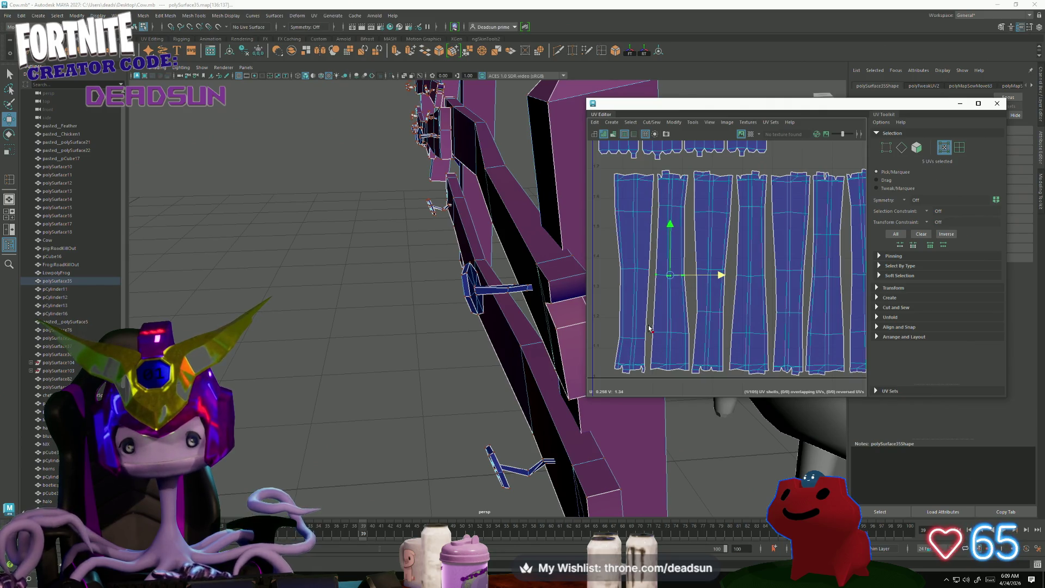
{"action": "left_click_drag", "start_coordinate": [691, 380], "coordinate": [724, 351]}
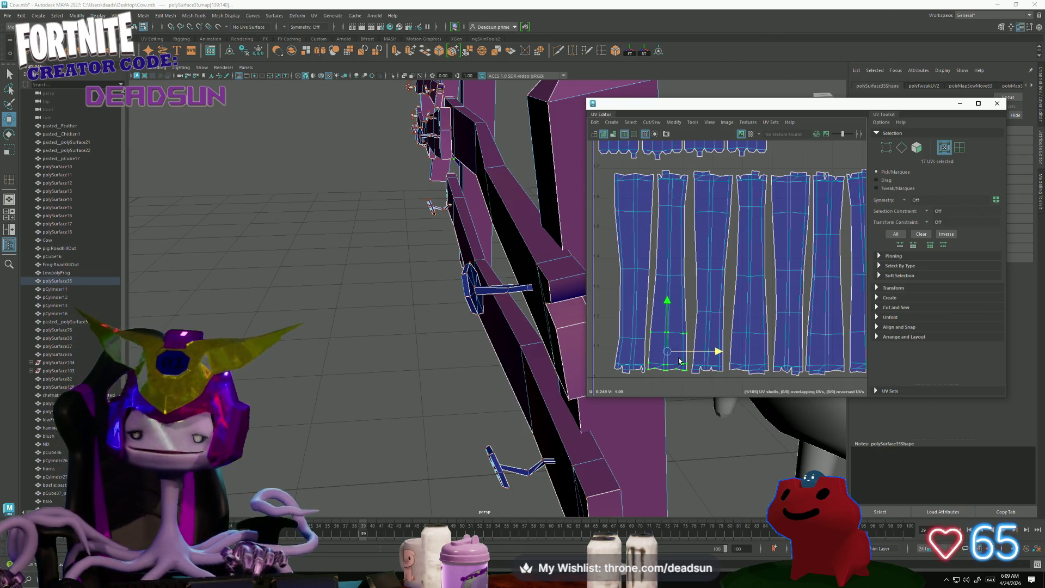
{"action": "double_click", "coordinate": [702, 190]}
{"action": "left_click_drag", "start_coordinate": [761, 270], "coordinate": [759, 273]}
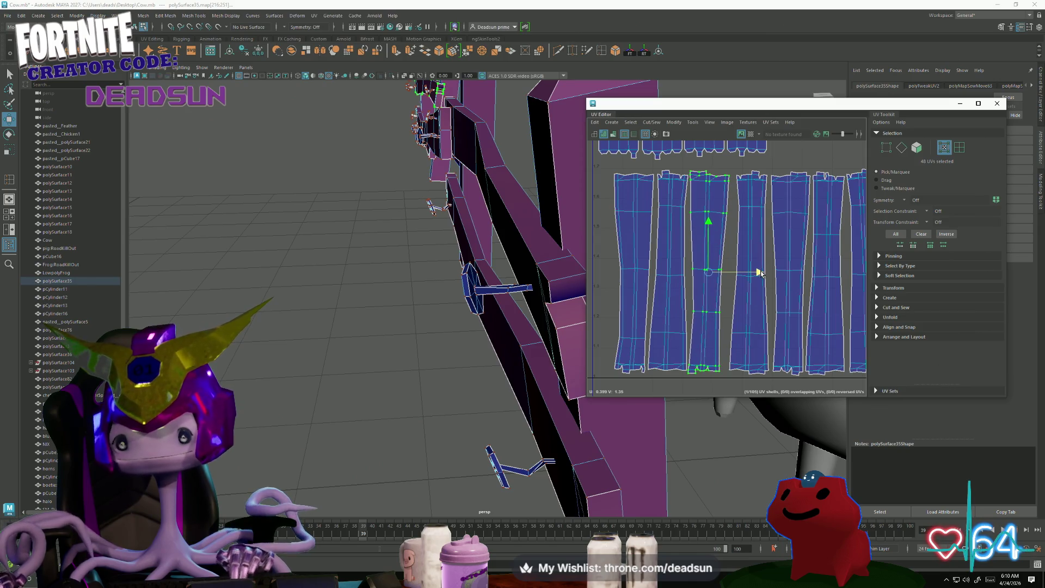
{"action": "left_click_drag", "start_coordinate": [684, 360], "coordinate": [742, 377]}
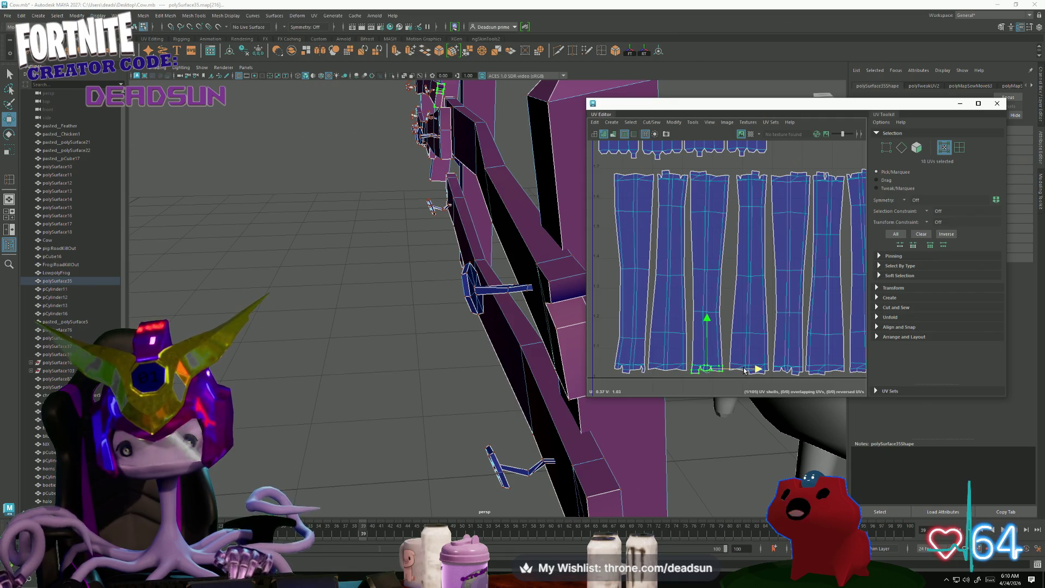
Frame all UV shells and nudge the first shell's lower UVs slightly left.
{"action": "key", "text": "e"}
{"action": "key", "text": "w"}
{"action": "key", "text": "a"}
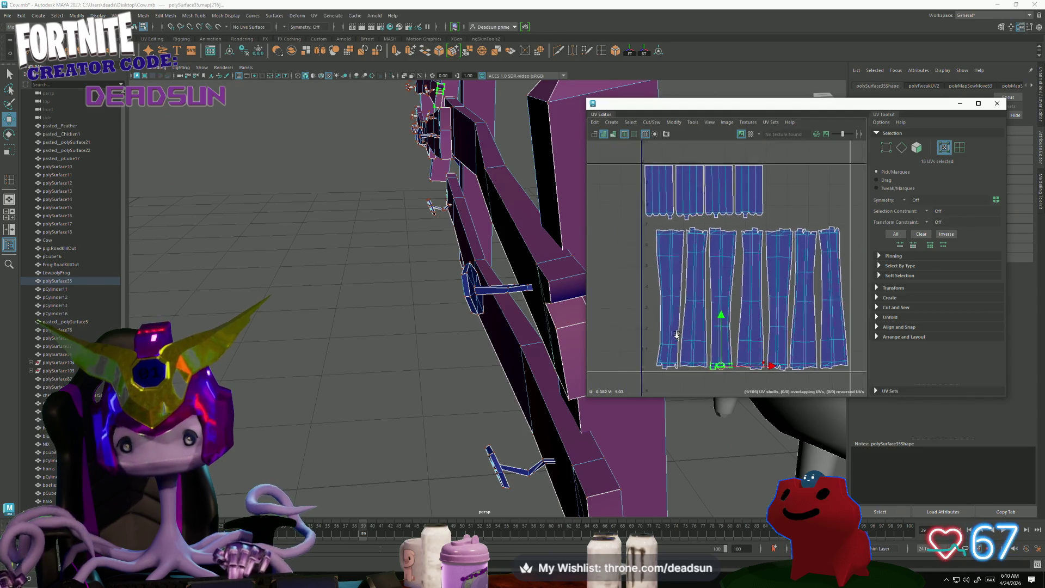
{"action": "left_click_drag", "start_coordinate": [651, 224], "coordinate": [687, 376]}
{"action": "mouse_move", "coordinate": [651, 293]}
{"action": "left_mouse_down"}
{"action": "mouse_move", "coordinate": [673, 340]}
{"action": "mouse_move", "coordinate": [688, 349]}
{"action": "left_mouse_up"}
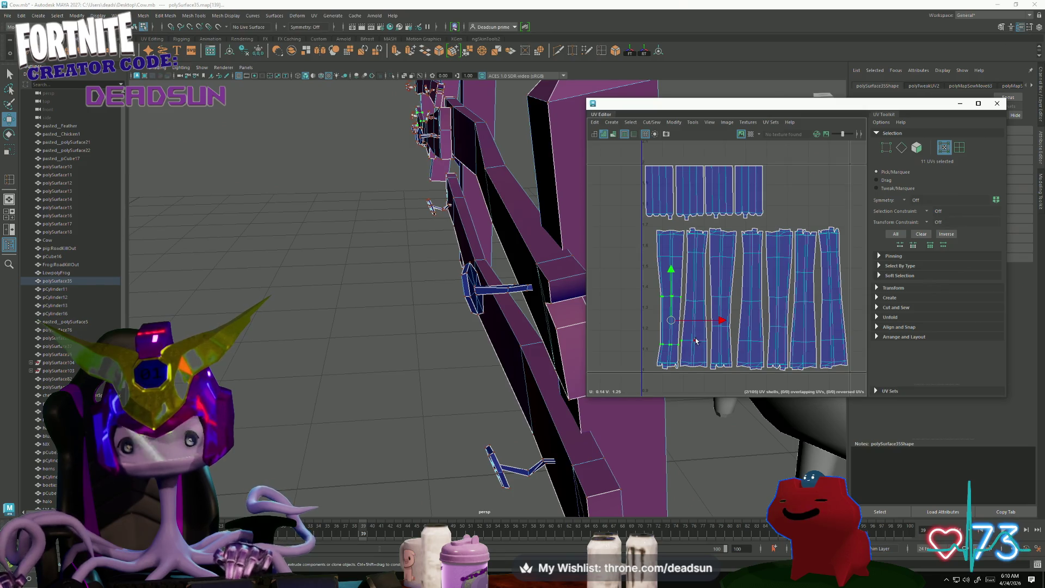
{"action": "left_click", "coordinate": [681, 338], "text": "ctrl"}
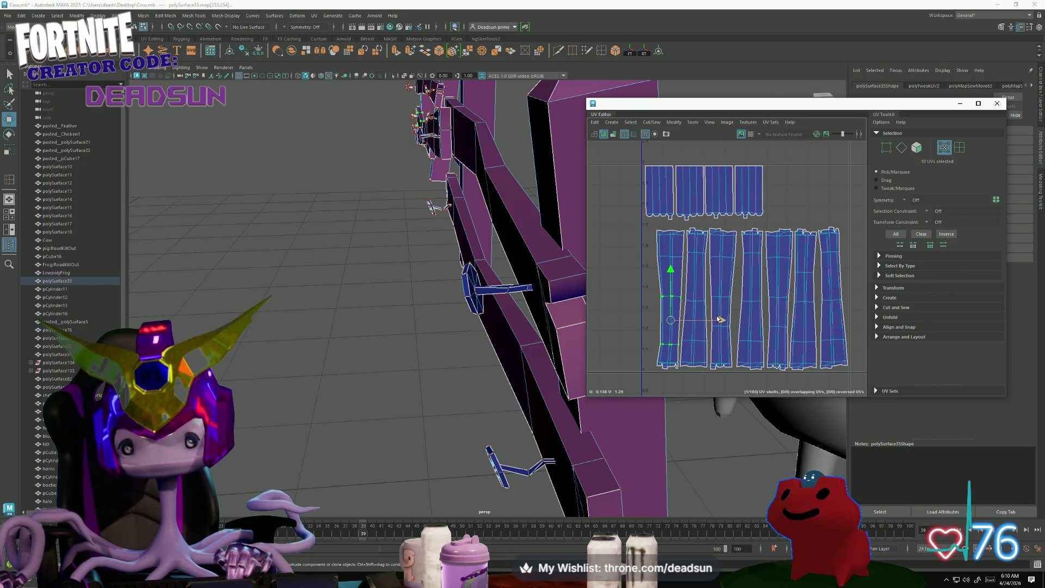
{"action": "left_click_drag", "start_coordinate": [720, 320], "coordinate": [718, 320]}
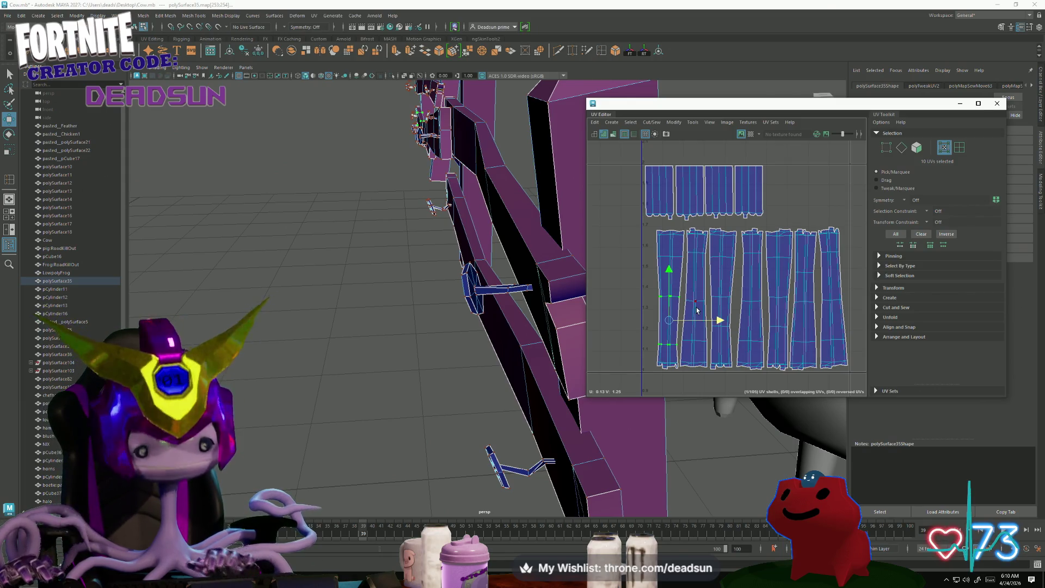
Slide the first four lower shells left so each sits against its neighbour.
{"action": "double_click", "coordinate": [671, 256]}
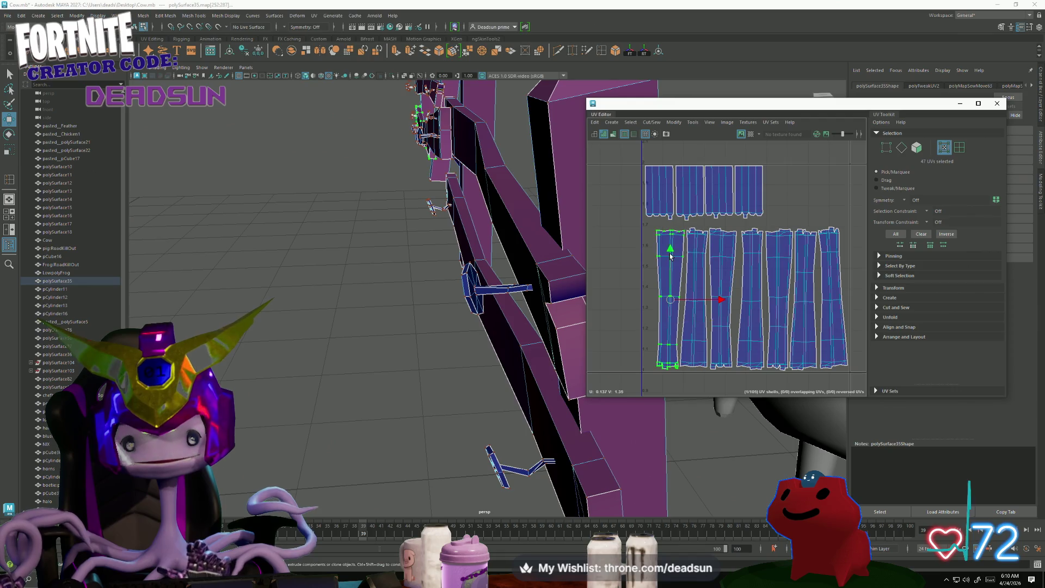
{"action": "left_click_drag", "start_coordinate": [719, 301], "coordinate": [708, 302]}
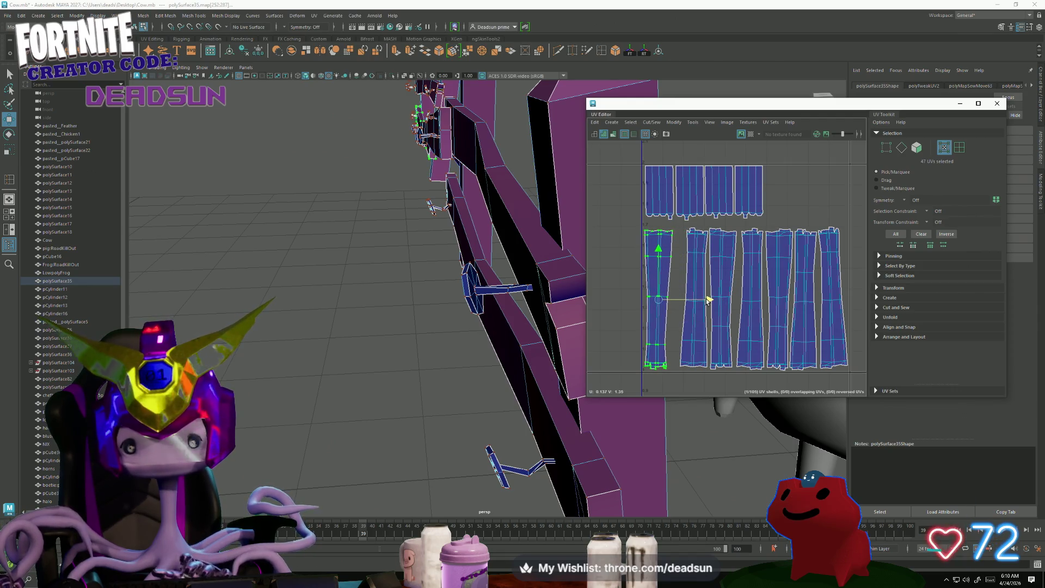
{"action": "double_click", "coordinate": [699, 267]}
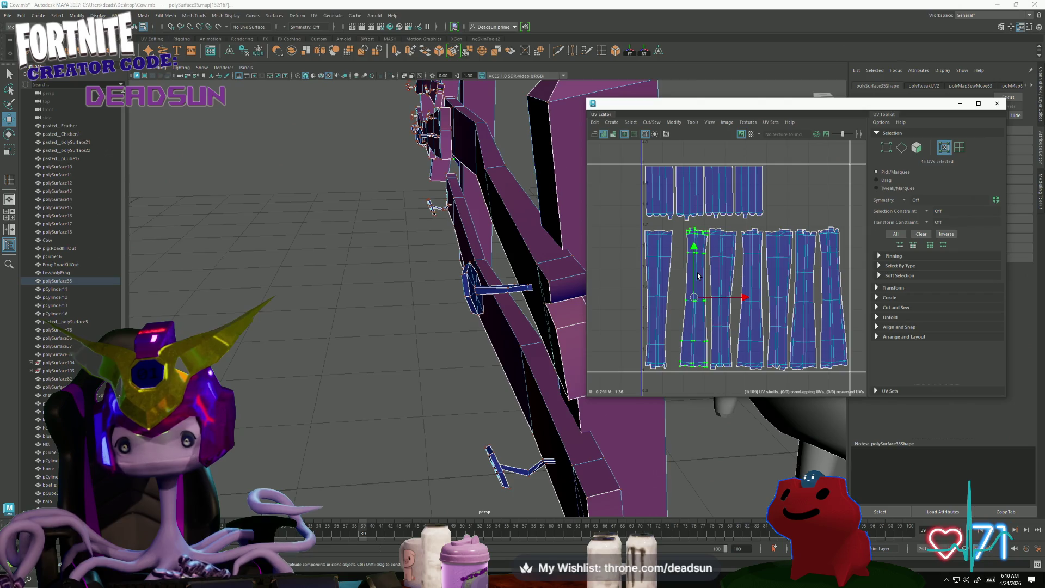
{"action": "mouse_move", "coordinate": [748, 299]}
{"action": "left_mouse_down"}
{"action": "mouse_move", "coordinate": [730, 299]}
{"action": "mouse_move", "coordinate": [761, 304]}
{"action": "left_mouse_up"}
{"action": "double_click", "coordinate": [736, 279]}
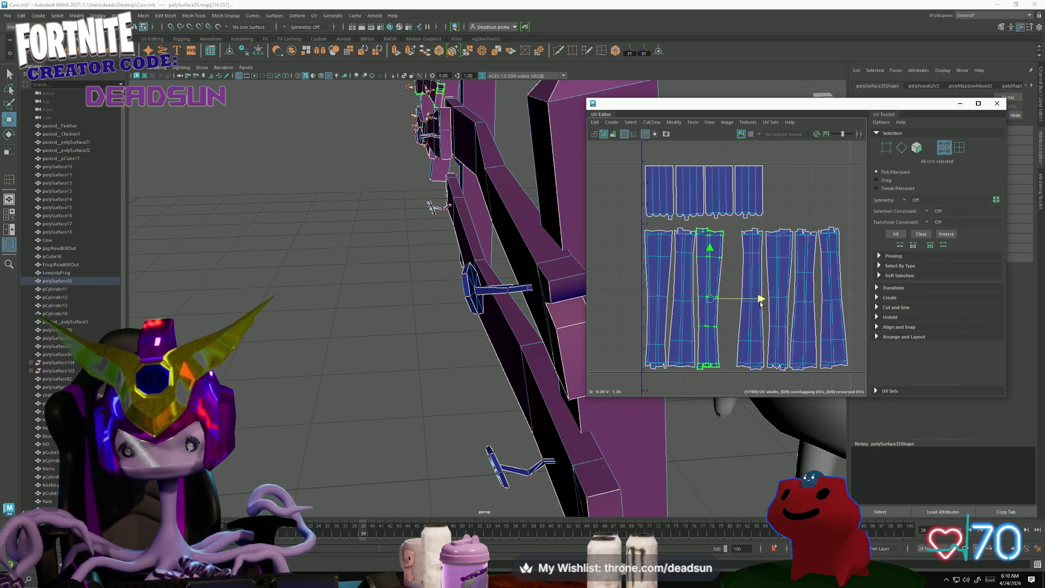
{"action": "key", "text": "e"}
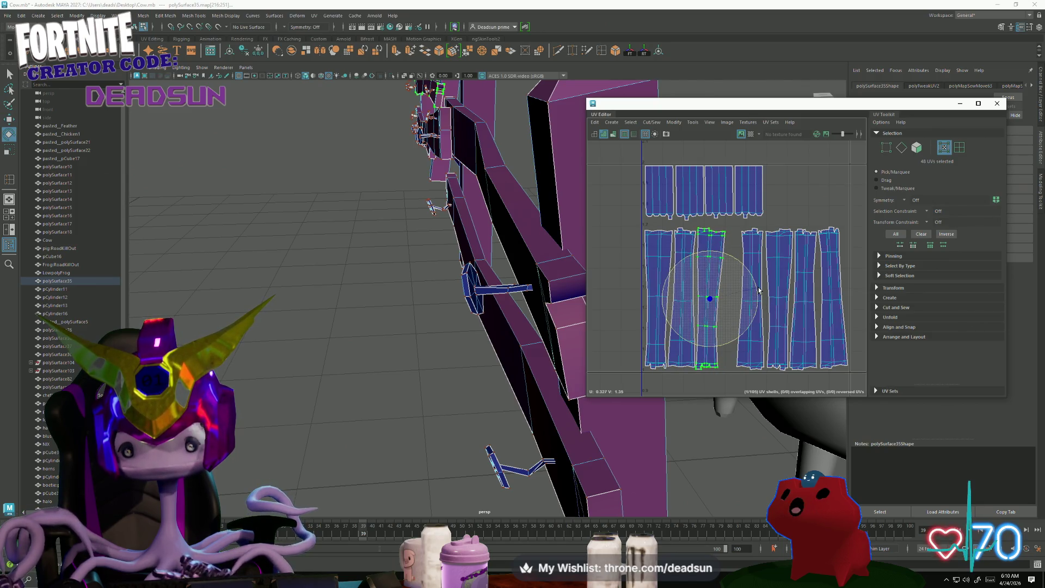
{"action": "scroll", "coordinate": [760, 287], "scroll_direction": "up", "scroll_amount": 2}
{"action": "scroll", "coordinate": [764, 279], "scroll_direction": "up", "scroll_amount": 2}
{"action": "middle_click_drag", "start_coordinate": [764, 279], "coordinate": [759, 284], "text": "alt"}
{"action": "left_click", "coordinate": [766, 272]}
{"action": "key", "text": "w"}
{"action": "left_click_drag", "start_coordinate": [815, 273], "coordinate": [787, 278]}
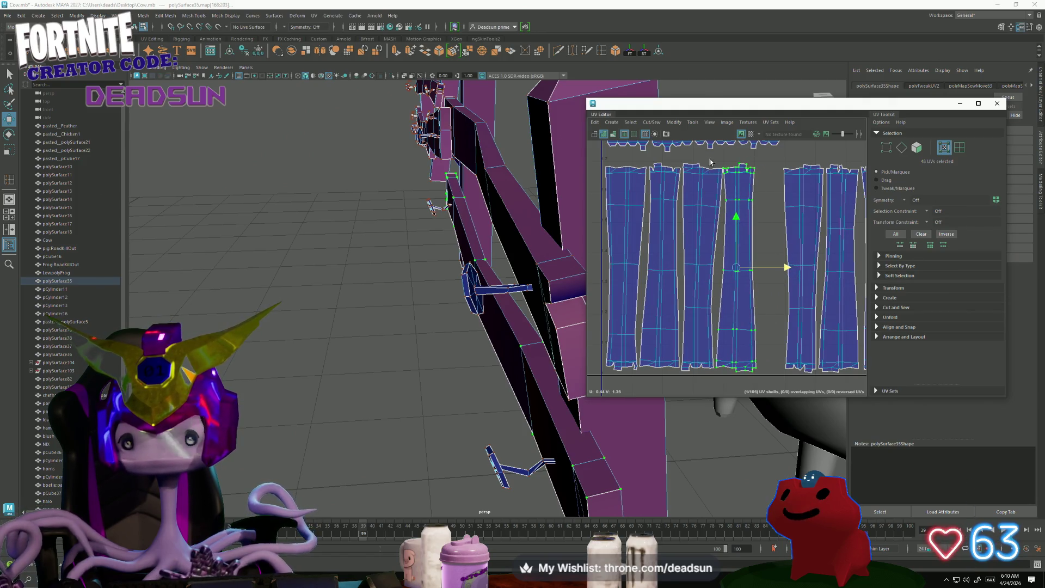
Check the fourth strip's UV rows, then select the first shell of the right-hand group.
{"action": "mouse_move", "coordinate": [704, 180]}
{"action": "left_mouse_down"}
{"action": "mouse_move", "coordinate": [724, 254]}
{"action": "mouse_move", "coordinate": [784, 343]}
{"action": "left_mouse_up"}
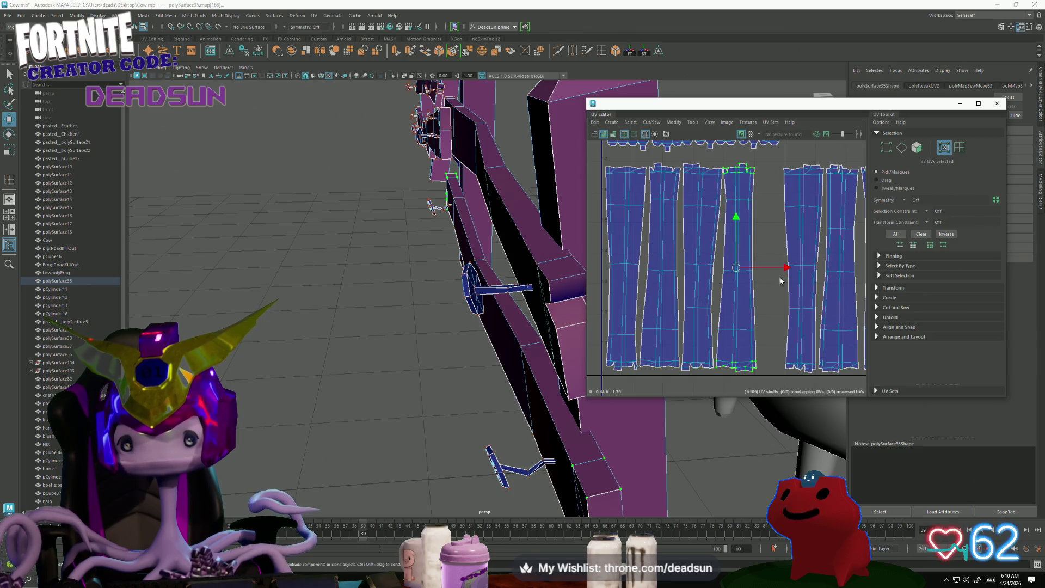
{"action": "left_click_drag", "start_coordinate": [707, 333], "coordinate": [760, 376], "text": "ctrl"}
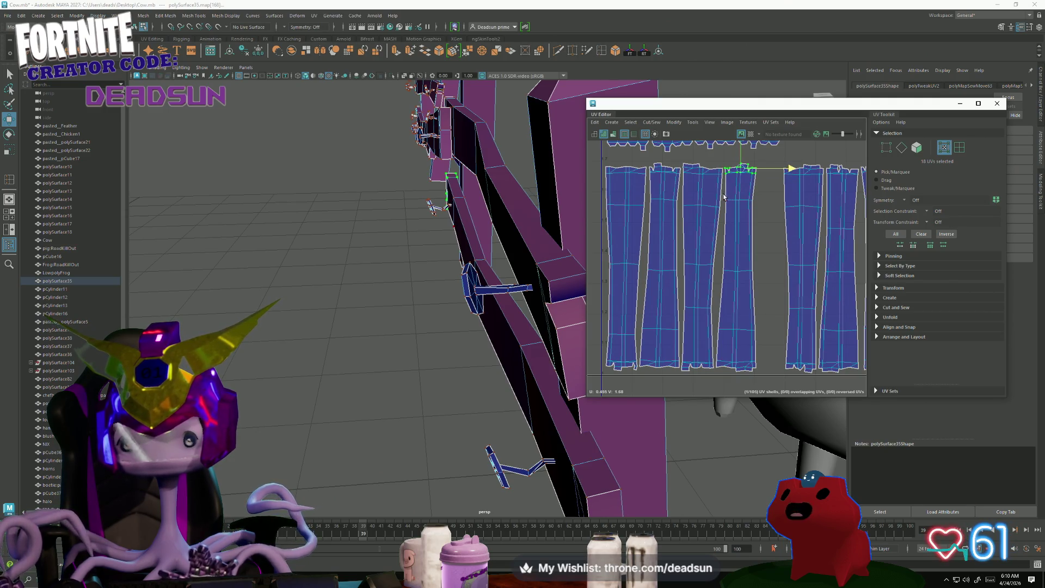
{"action": "left_click_drag", "start_coordinate": [718, 196], "coordinate": [788, 202]}
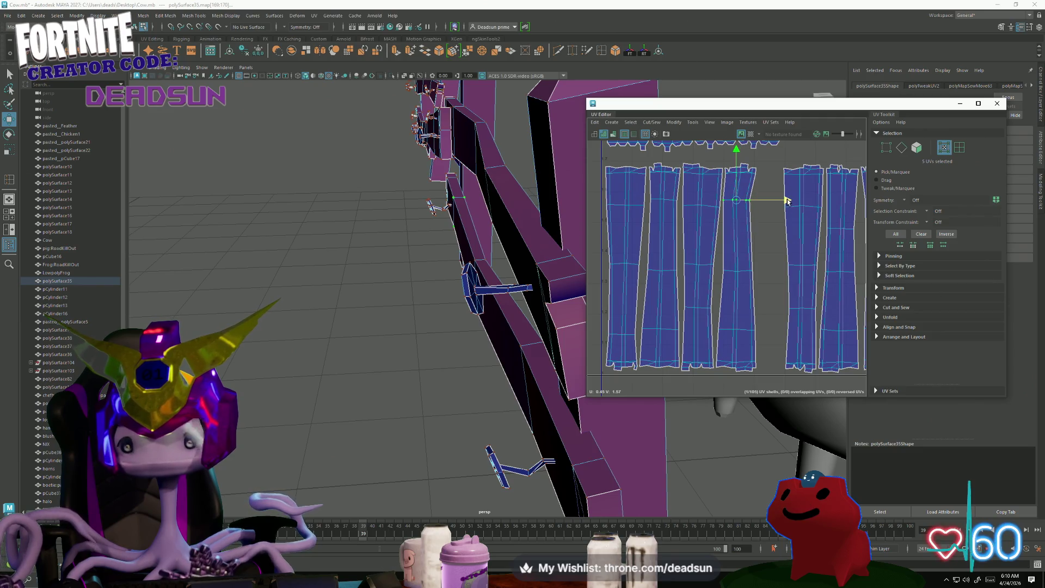
{"action": "mouse_move", "coordinate": [717, 263]}
{"action": "left_mouse_down"}
{"action": "mouse_move", "coordinate": [765, 286]}
{"action": "mouse_move", "coordinate": [794, 282]}
{"action": "left_mouse_up"}
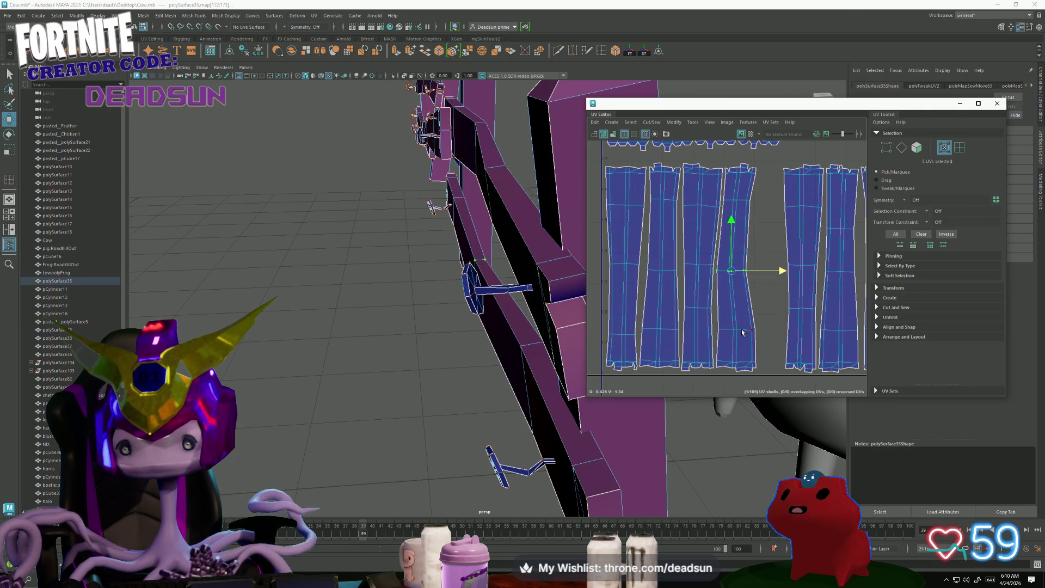
{"action": "left_click_drag", "start_coordinate": [767, 346], "coordinate": [769, 345]}
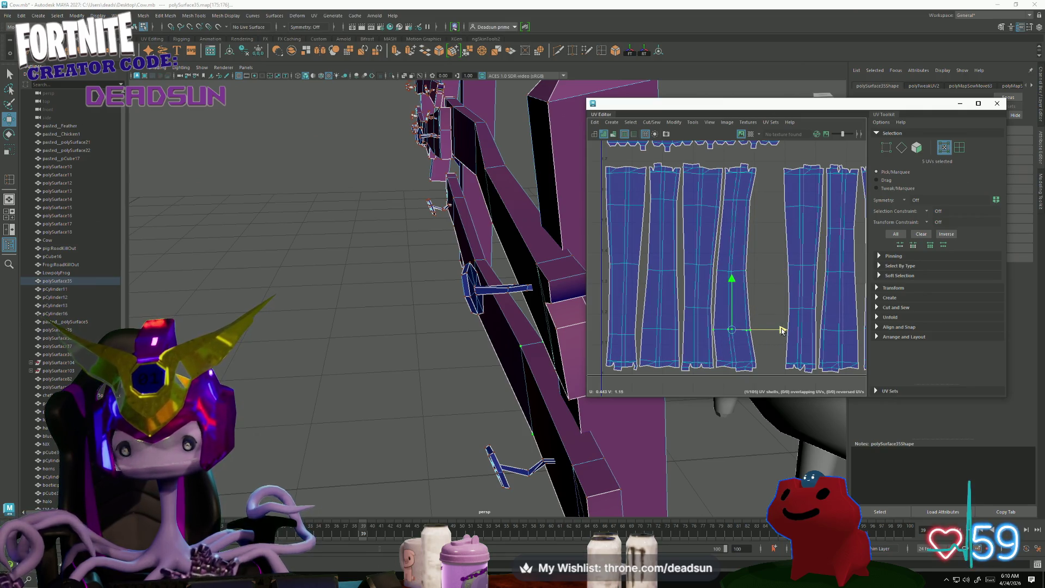
{"action": "middle_click_drag", "start_coordinate": [838, 328], "coordinate": [763, 311], "text": "alt"}
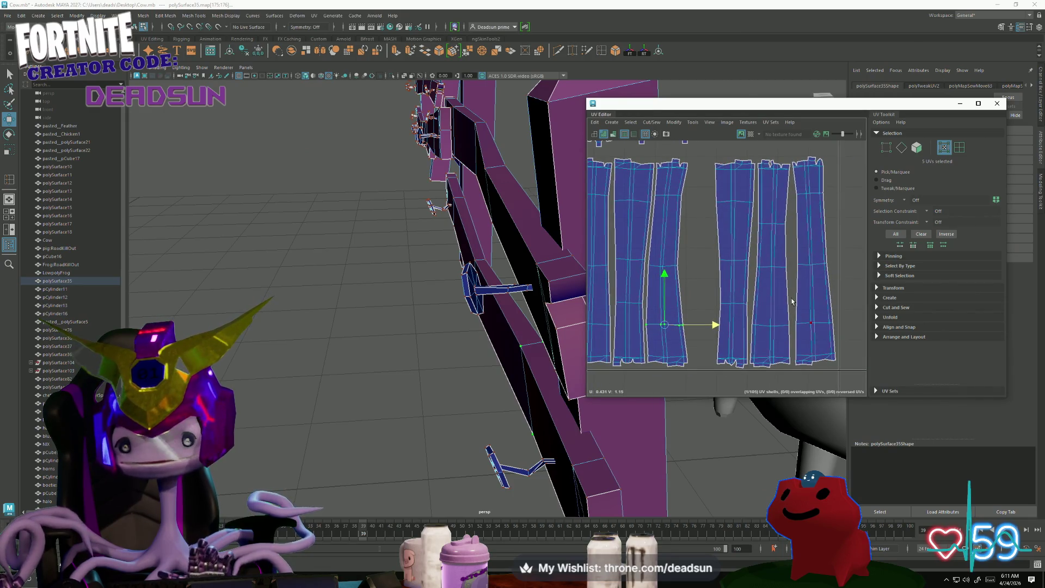
{"action": "scroll", "coordinate": [792, 301], "scroll_direction": "down", "scroll_amount": 1}
{"action": "left_click", "coordinate": [752, 284]}
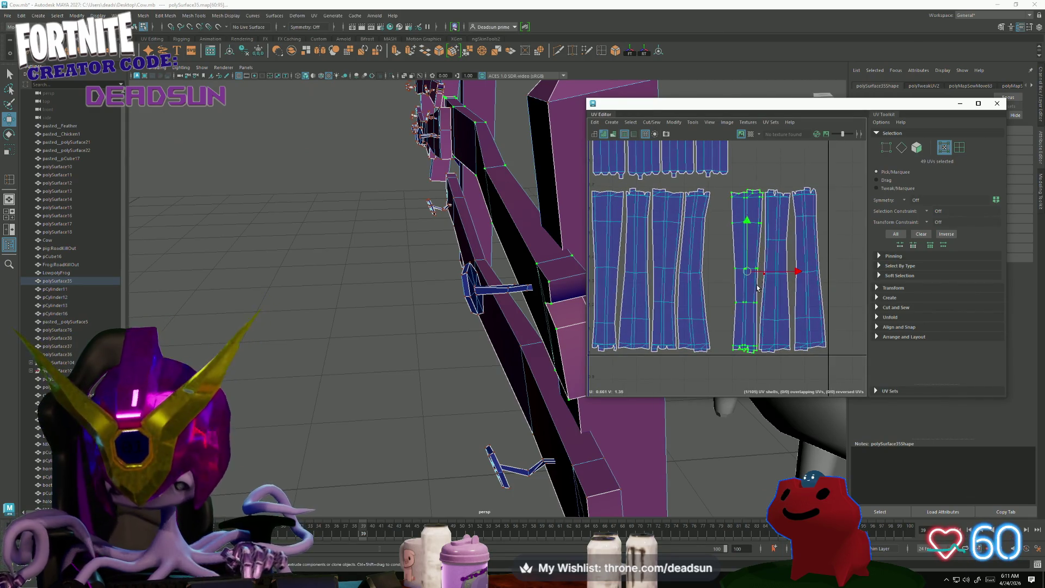
Slide the fifth and sixth shells left and nudge their UV rows into alignment.
{"action": "left_click_drag", "start_coordinate": [799, 271], "coordinate": [778, 272]}
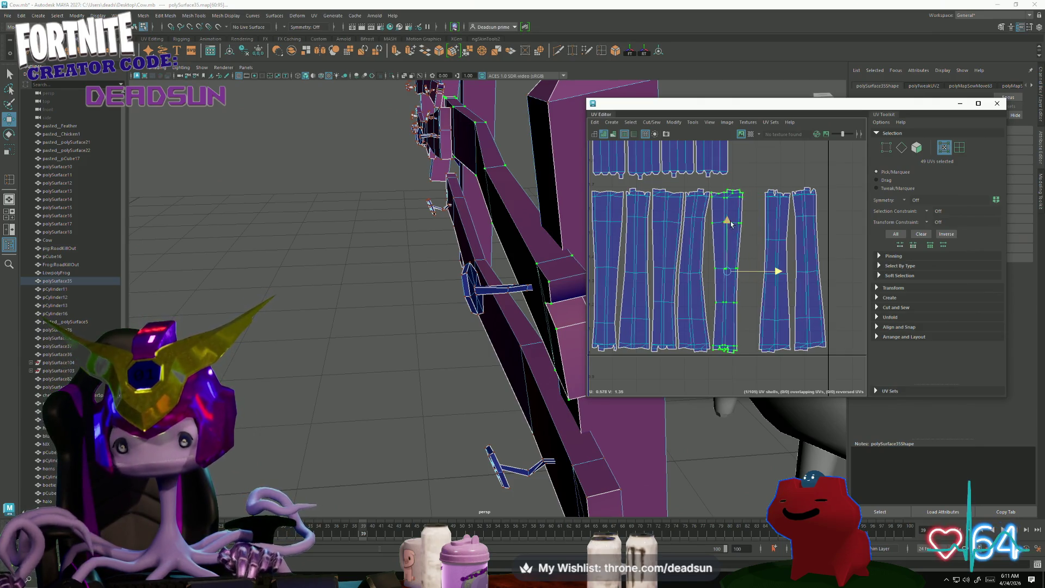
{"action": "mouse_move", "coordinate": [708, 217]}
{"action": "left_mouse_down"}
{"action": "mouse_move", "coordinate": [756, 296]}
{"action": "mouse_move", "coordinate": [745, 317]}
{"action": "left_mouse_up"}
{"action": "left_click_drag", "start_coordinate": [777, 263], "coordinate": [770, 262]}
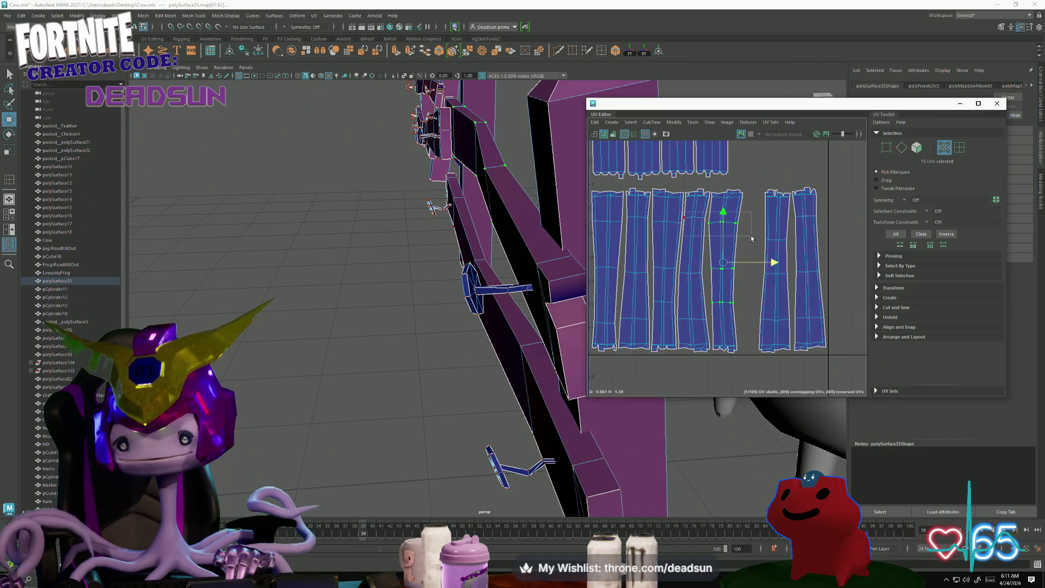
{"action": "left_click_drag", "start_coordinate": [702, 259], "coordinate": [743, 310]}
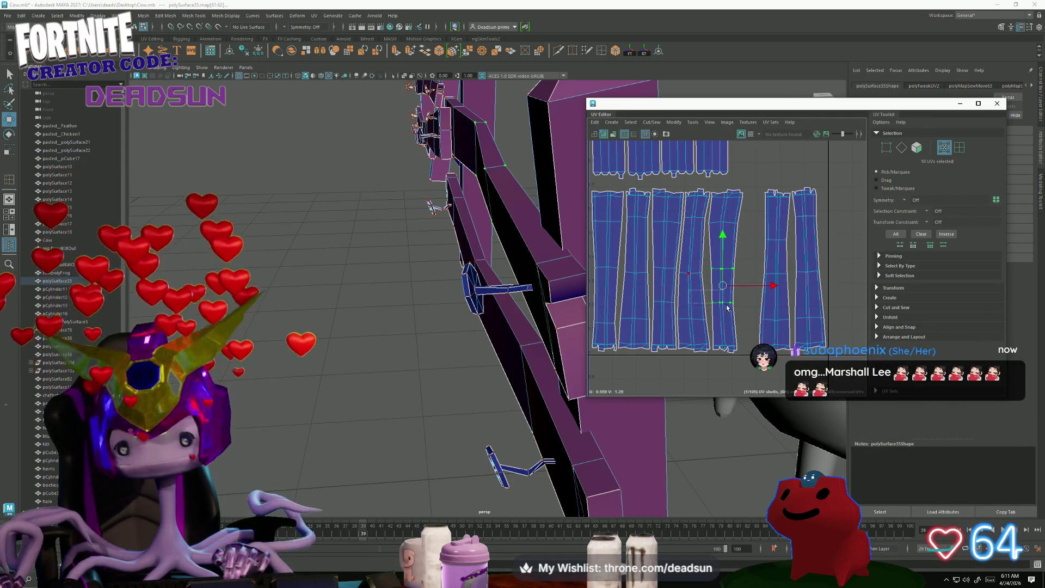
{"action": "left_click_drag", "start_coordinate": [705, 256], "coordinate": [749, 280]}
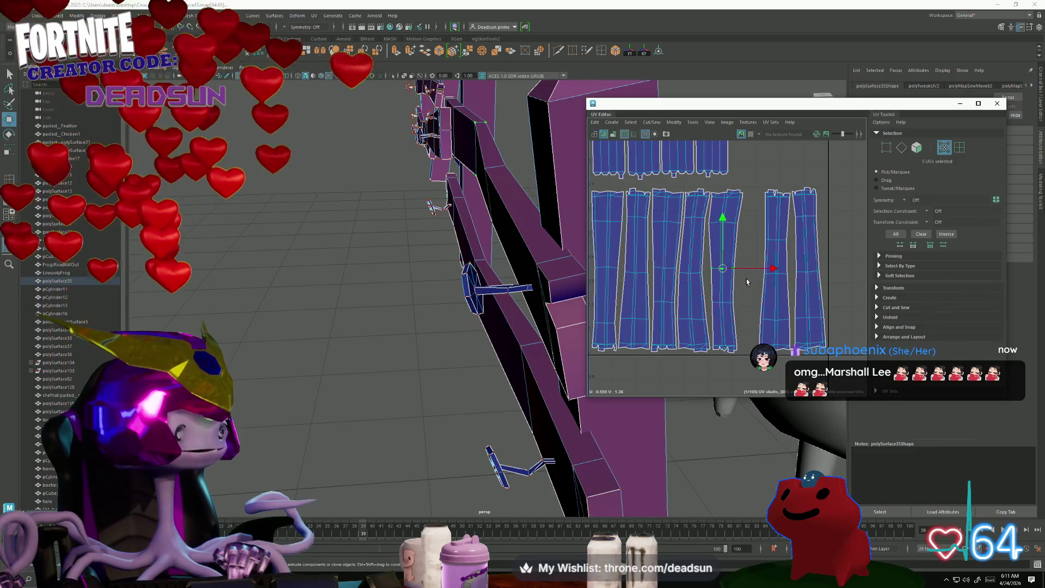
{"action": "mouse_move", "coordinate": [772, 270]}
{"action": "left_mouse_down"}
{"action": "mouse_move", "coordinate": [814, 274]}
{"action": "mouse_move", "coordinate": [805, 274]}
{"action": "left_mouse_up"}
{"action": "double_click", "coordinate": [781, 272]}
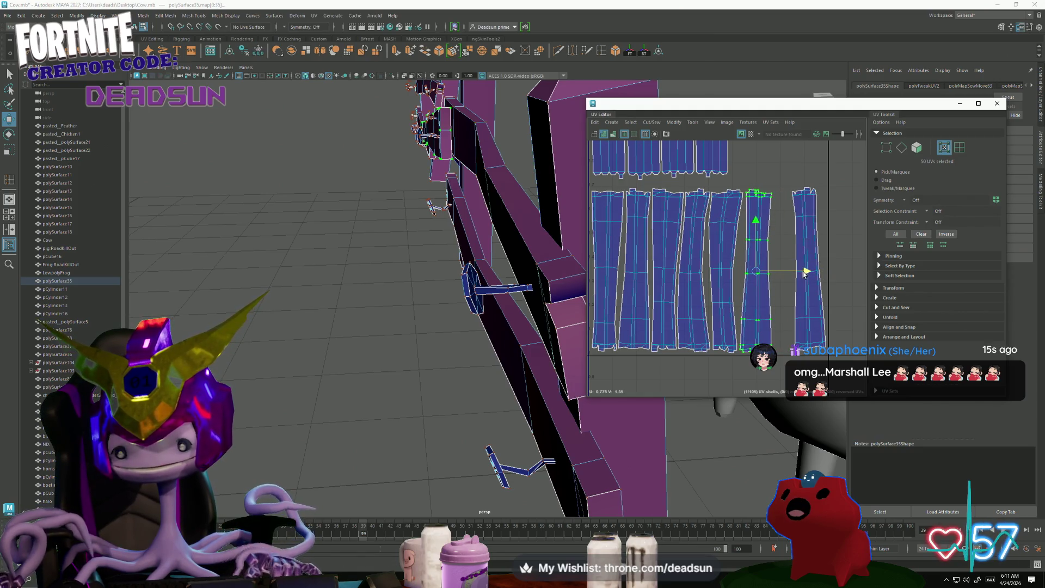
{"action": "double_click", "coordinate": [757, 274]}
{"action": "left_click_drag", "start_coordinate": [806, 280], "coordinate": [805, 280]}
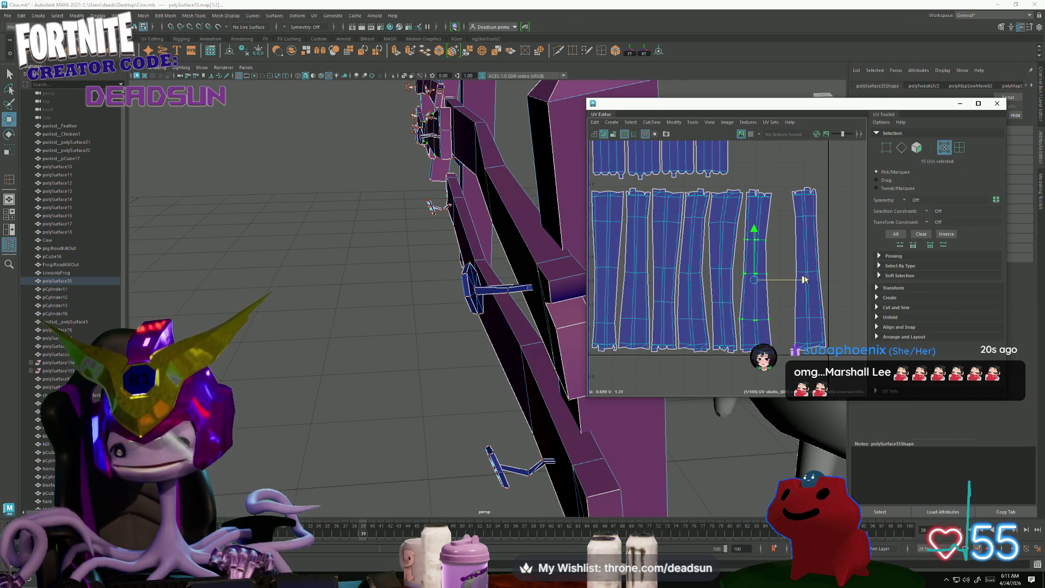
{"action": "left_click_drag", "start_coordinate": [735, 268], "coordinate": [802, 274]}
Rotate the rightmost shell upright and slide it left against its neighbour.
{"action": "double_click", "coordinate": [796, 221]}
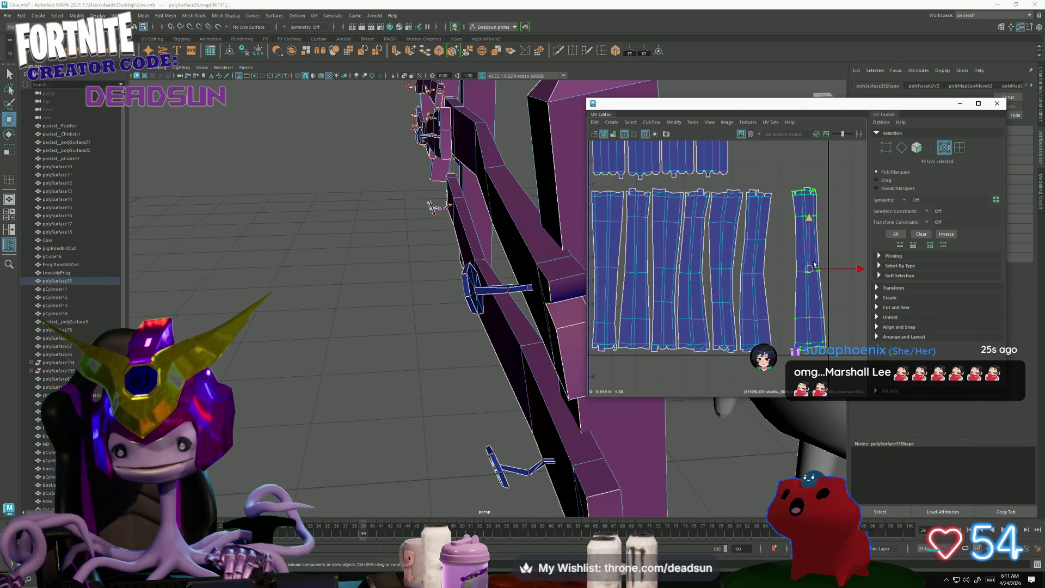
{"action": "key", "text": "e"}
{"action": "left_click_drag", "start_coordinate": [829, 309], "coordinate": [833, 302]}
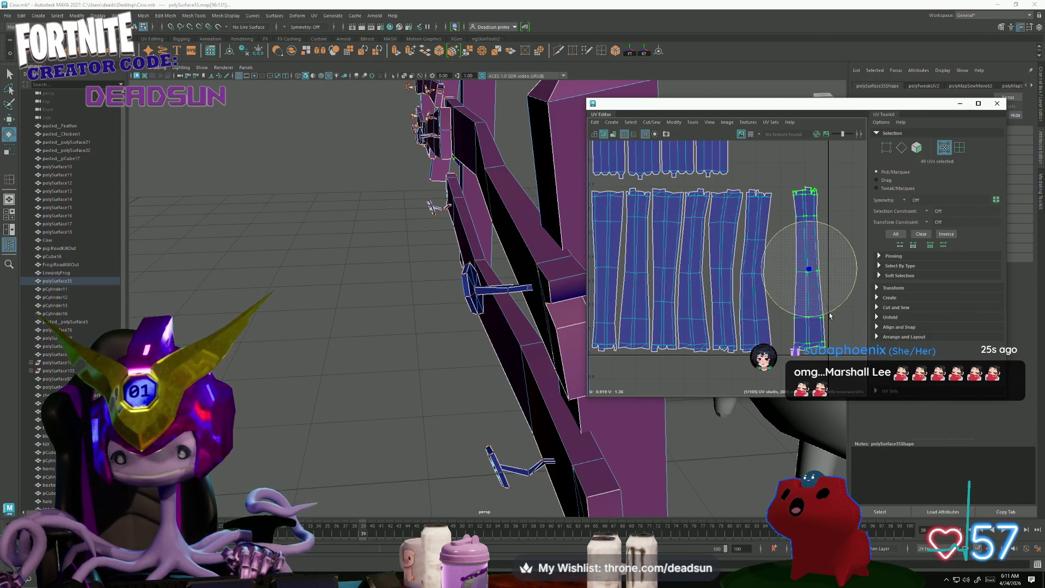
{"action": "key", "text": "w"}
{"action": "mouse_move", "coordinate": [858, 269]}
{"action": "left_mouse_down"}
{"action": "mouse_move", "coordinate": [828, 269]}
{"action": "mouse_move", "coordinate": [838, 278]}
{"action": "left_mouse_up"}
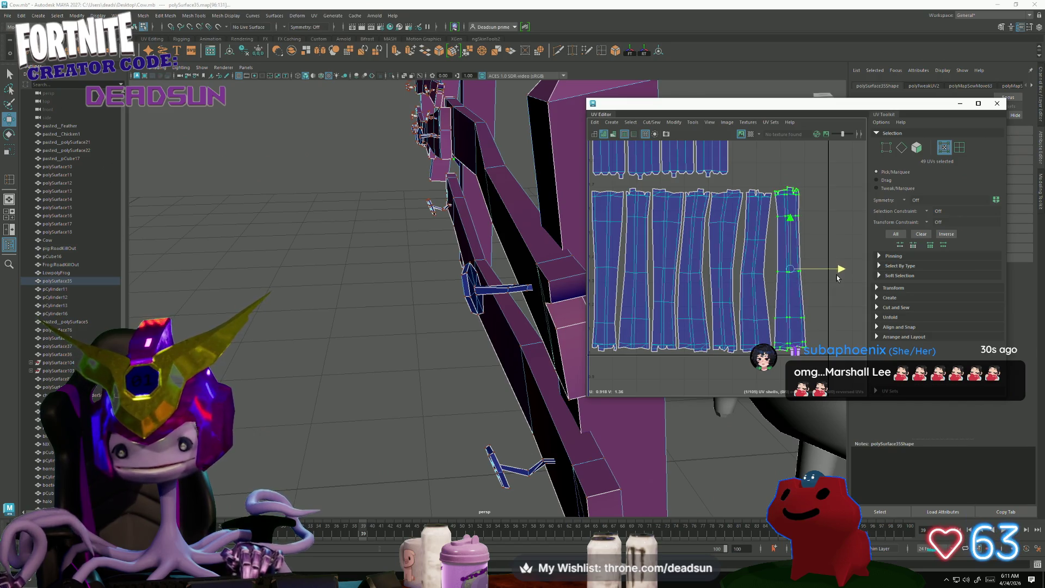
{"action": "left_click_drag", "start_coordinate": [739, 268], "coordinate": [767, 282]}
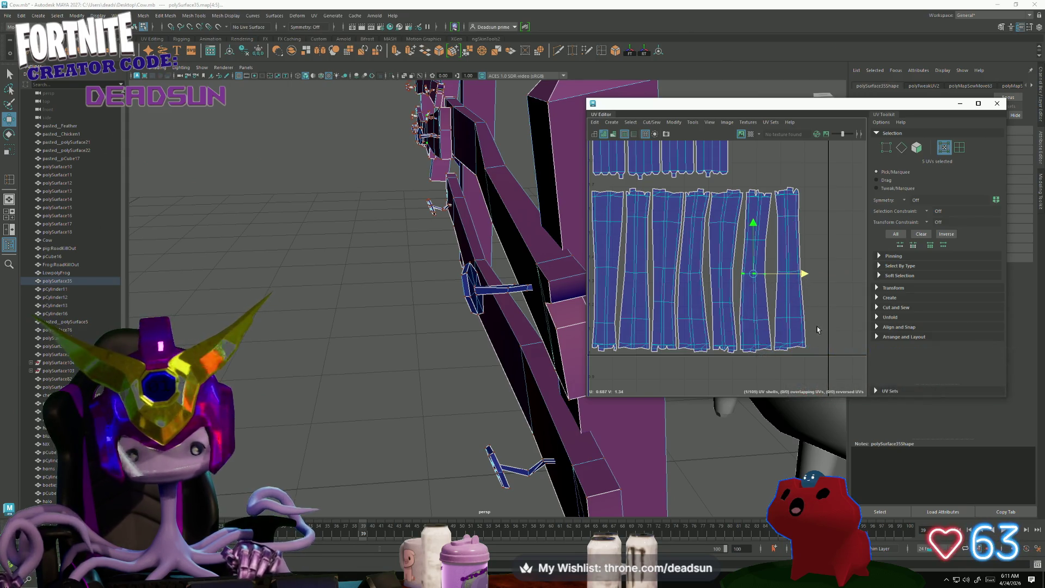
{"action": "scroll", "coordinate": [692, 284], "scroll_direction": "down", "scroll_amount": 5}
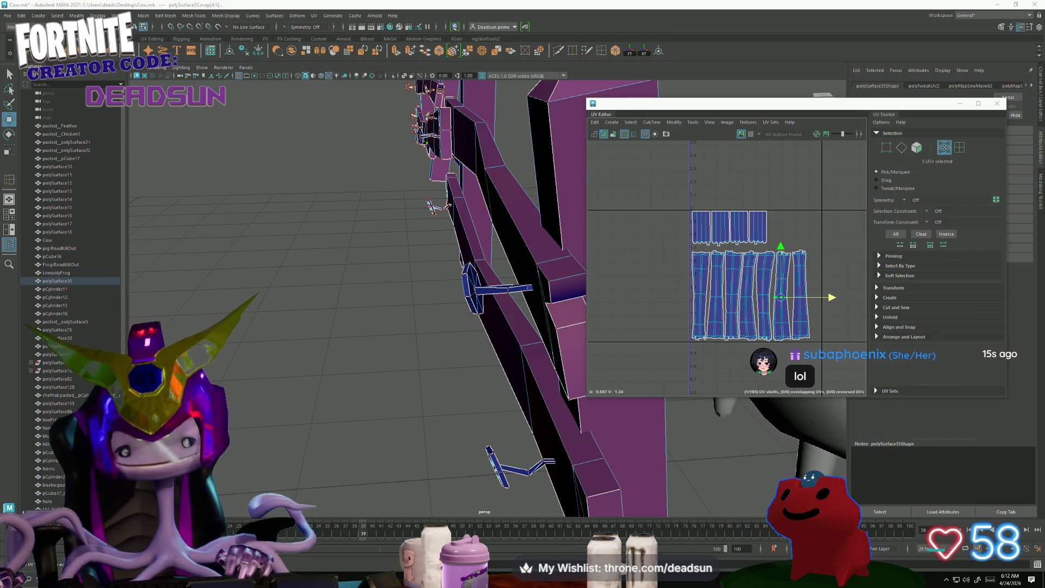
Switch to the Firefox window showing the Discord #fan-art channel.
{"action": "key", "text": "alt+Tab"}
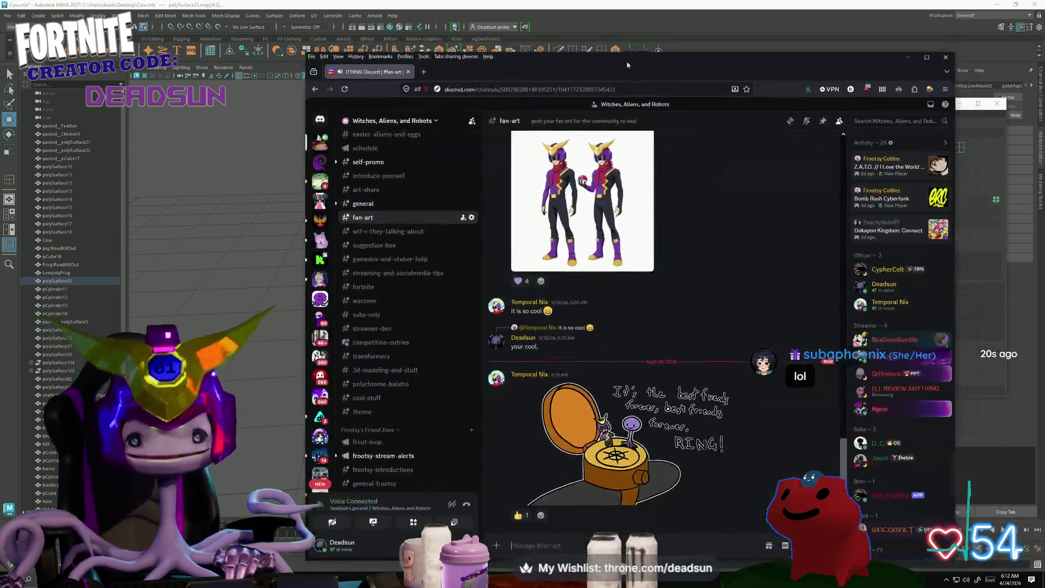
Maximize Firefox and open the friends-on-a-pocket-watch ring drawing full-size.
{"action": "left_click", "coordinate": [896, 36]}
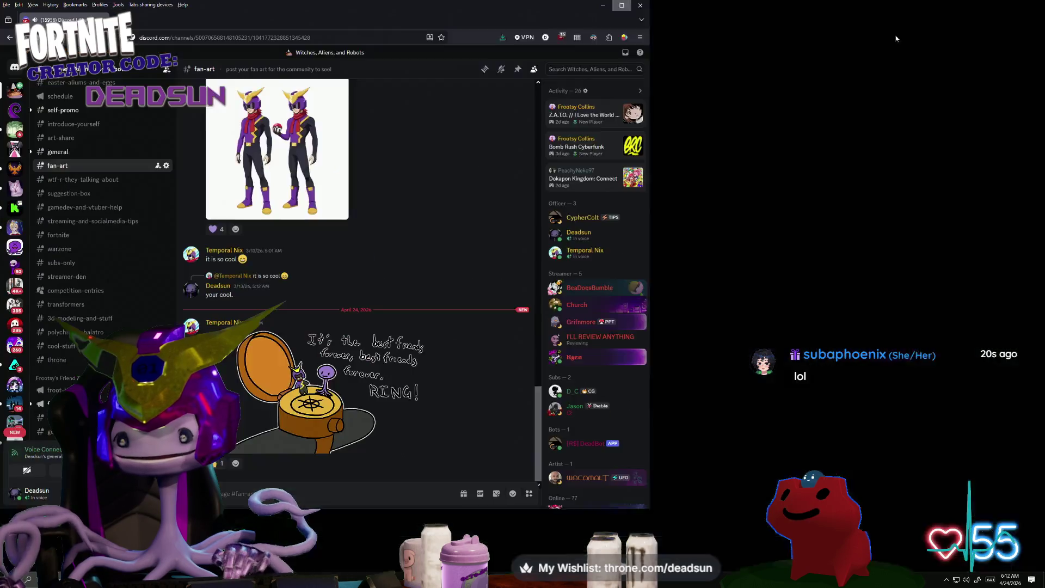
{"action": "left_click", "coordinate": [365, 418]}
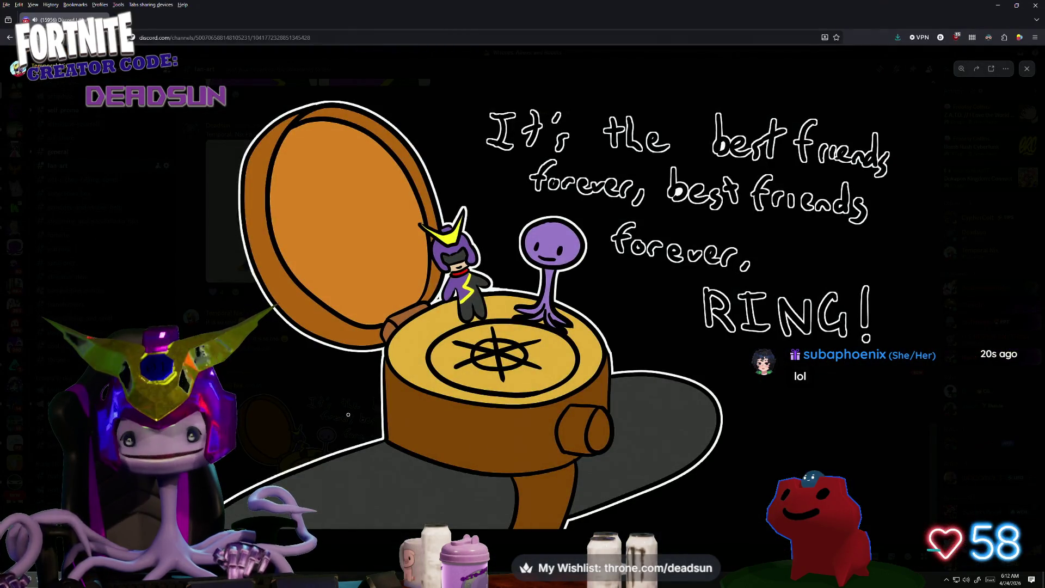
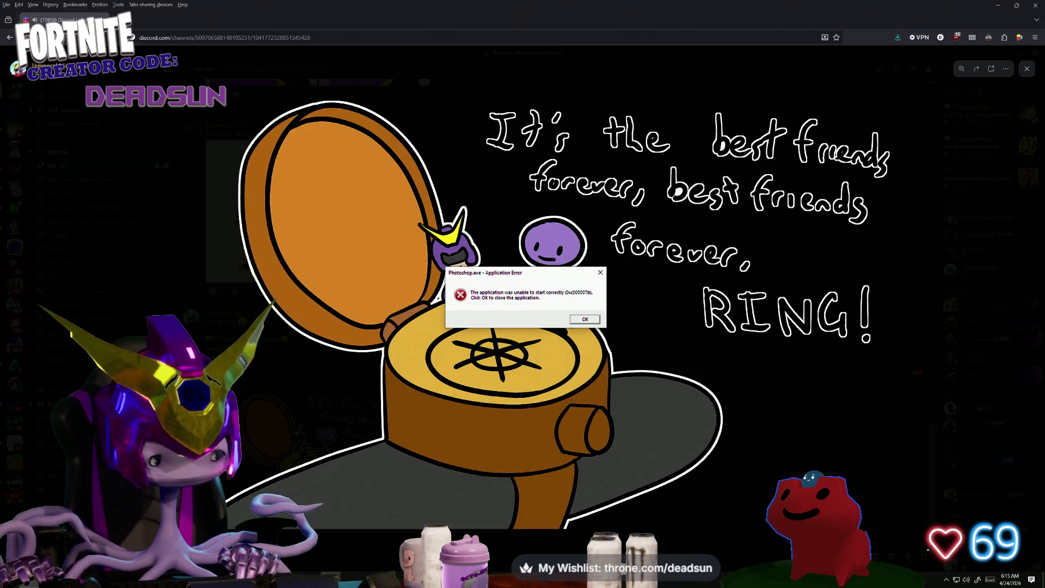
Dismiss the Photoshop.exe error and bring up NixPokeBall.png in Paint 3D.
{"action": "left_click", "coordinate": [601, 274]}
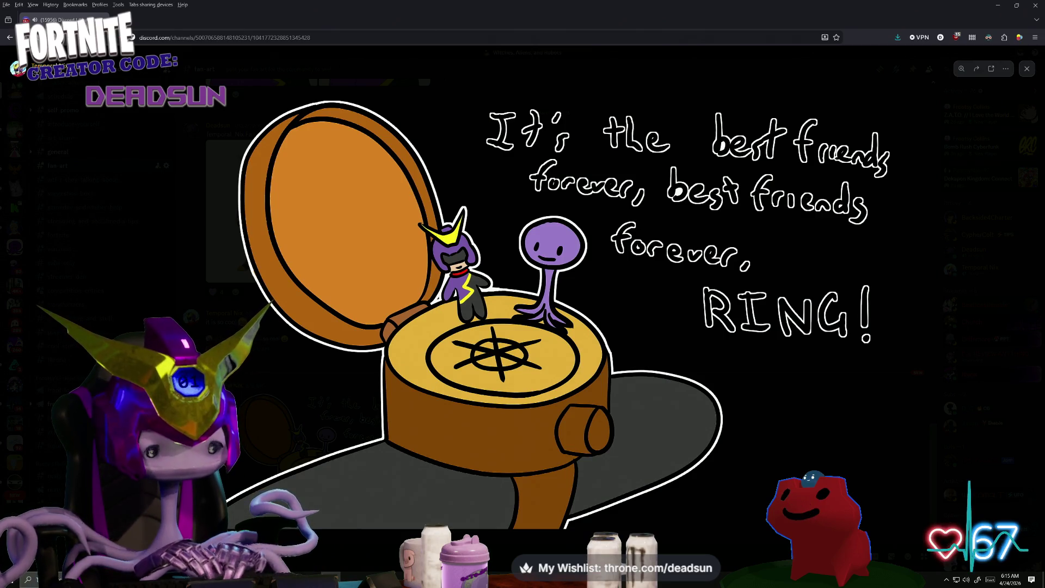
{"action": "key", "text": "alt+Tab"}
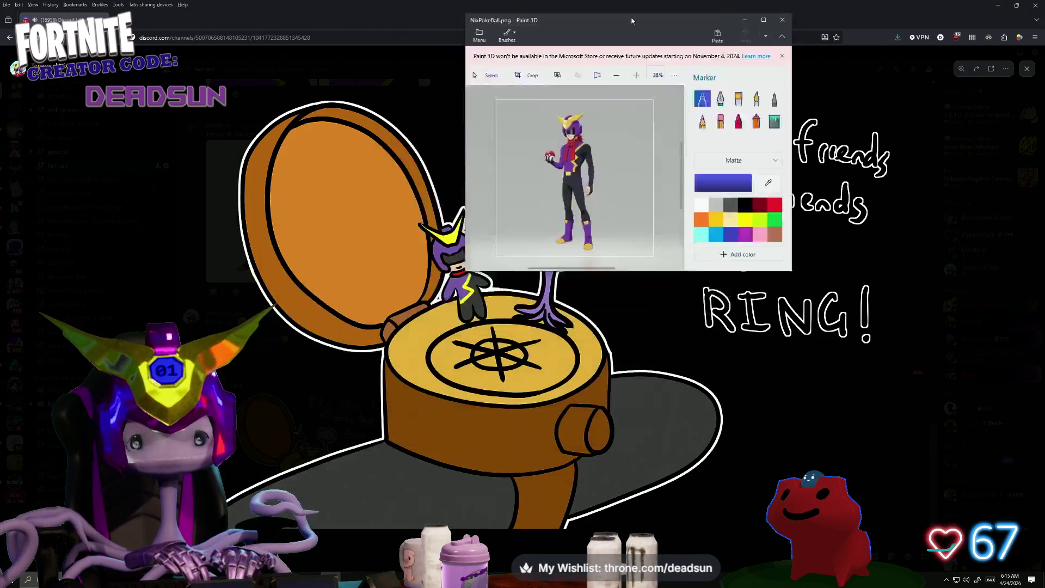
Draw a test marker stroke on the character image, then undo it.
{"action": "scroll", "coordinate": [439, 294], "scroll_direction": "up", "scroll_amount": 5, "text": "ctrl"}
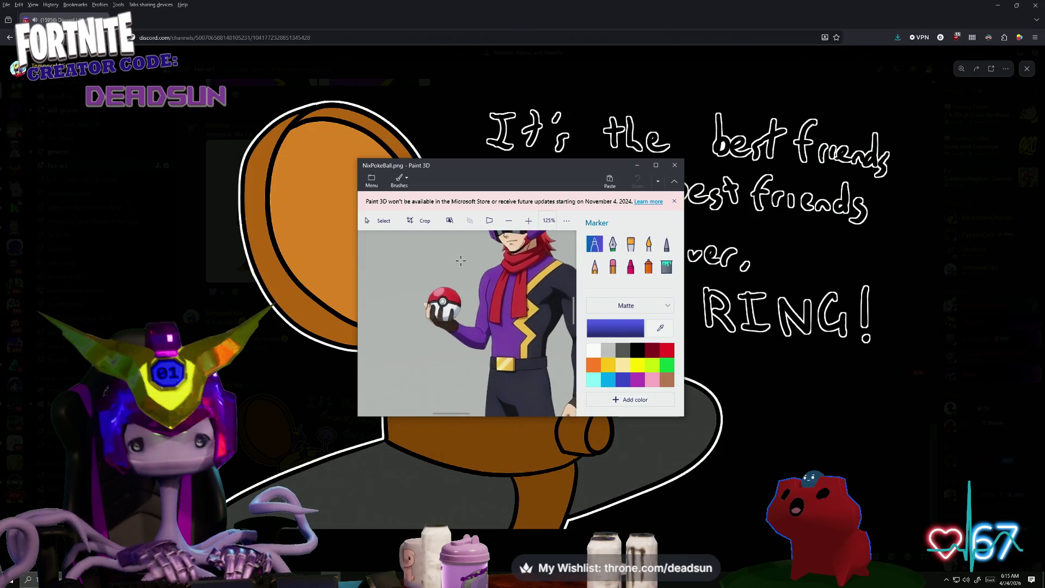
{"action": "left_click_drag", "start_coordinate": [460, 257], "coordinate": [451, 269]}
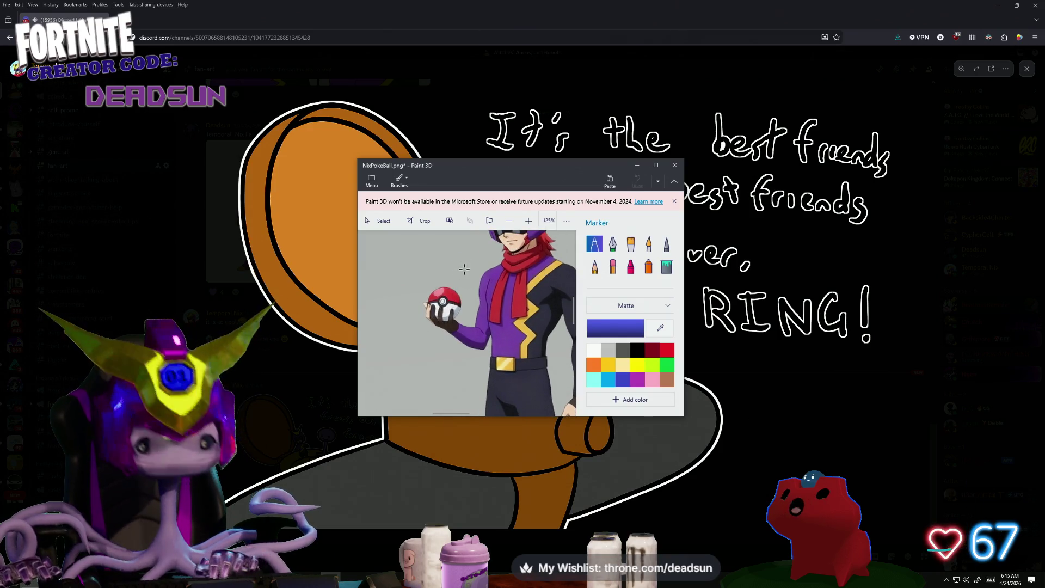
{"action": "key", "text": "ctrl+z"}
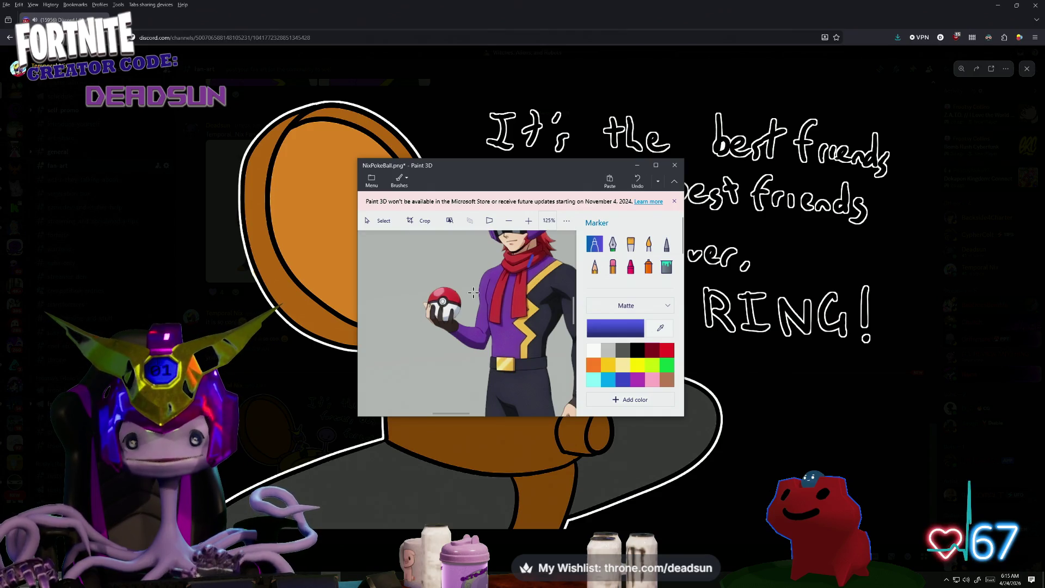
Maximize the Paint 3D window and frame the character in view.
{"action": "scroll", "coordinate": [479, 262], "scroll_direction": "down", "scroll_amount": 5, "text": "ctrl"}
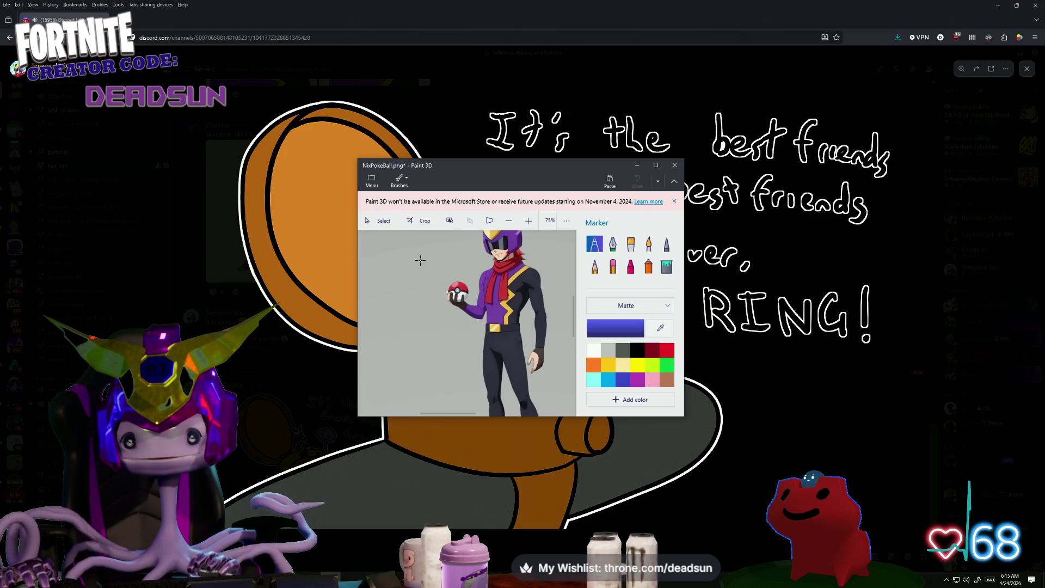
{"action": "scroll", "coordinate": [436, 255], "scroll_direction": "down", "scroll_amount": 2, "text": "ctrl"}
{"action": "scroll", "coordinate": [436, 255], "scroll_direction": "down", "scroll_amount": 4, "text": "ctrl"}
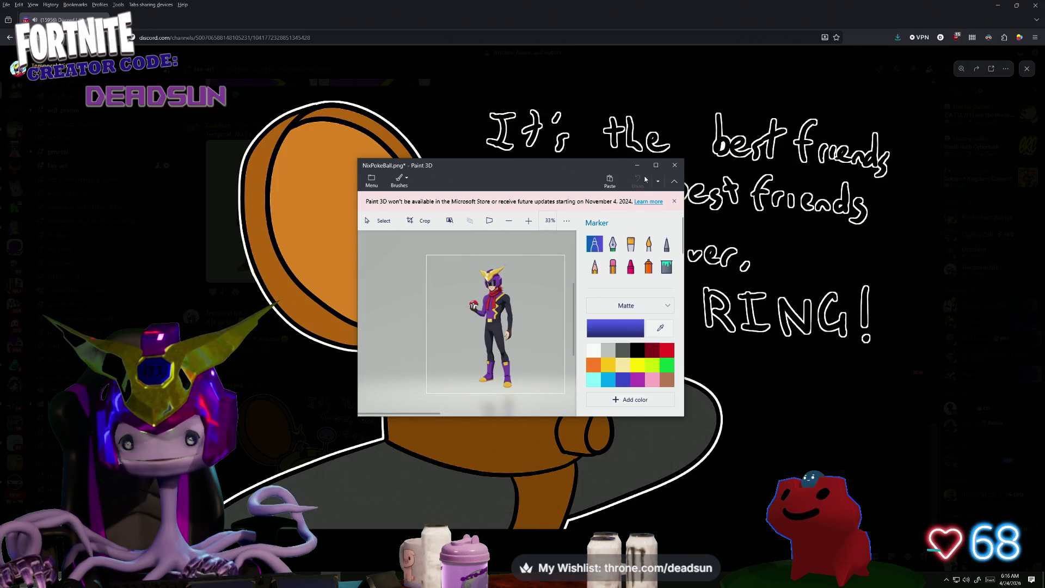
{"action": "left_click", "coordinate": [657, 165]}
{"action": "scroll", "coordinate": [468, 368], "scroll_direction": "up", "scroll_amount": 4, "text": "ctrl"}
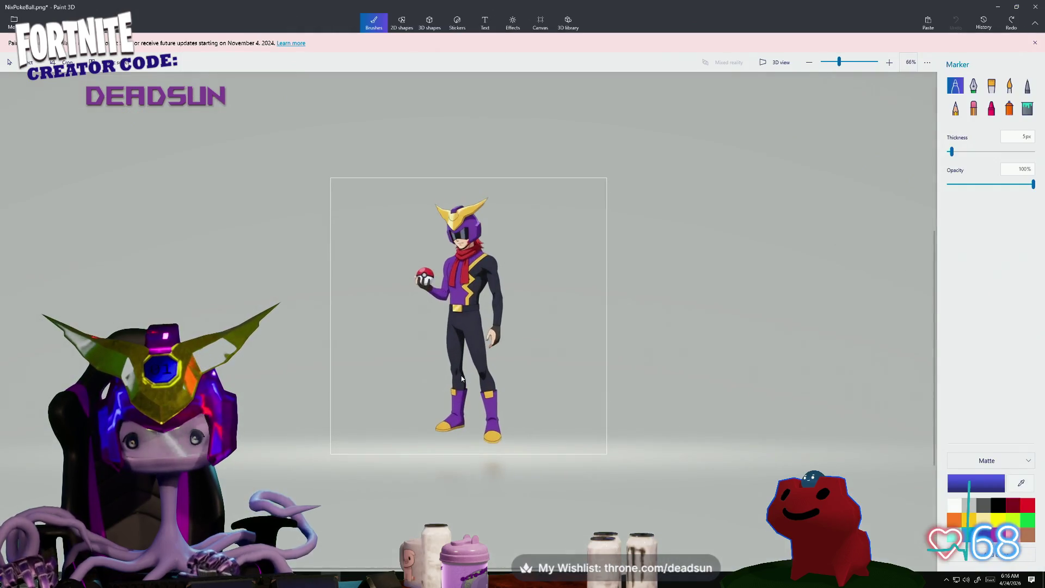
{"action": "scroll", "coordinate": [463, 364], "scroll_direction": "down", "scroll_amount": 2, "text": "ctrl"}
{"action": "scroll", "coordinate": [454, 360], "scroll_direction": "up", "scroll_amount": 3, "text": "ctrl"}
{"action": "scroll", "coordinate": [453, 360], "scroll_direction": "up", "scroll_amount": 3, "text": "ctrl"}
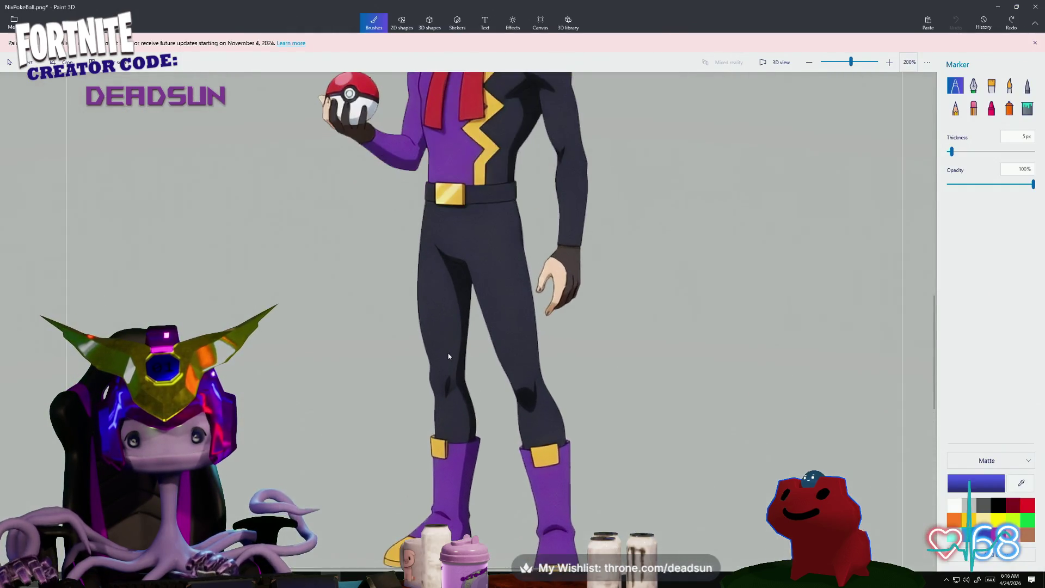
{"action": "scroll", "coordinate": [326, 291], "scroll_direction": "down", "scroll_amount": 3, "text": "ctrl"}
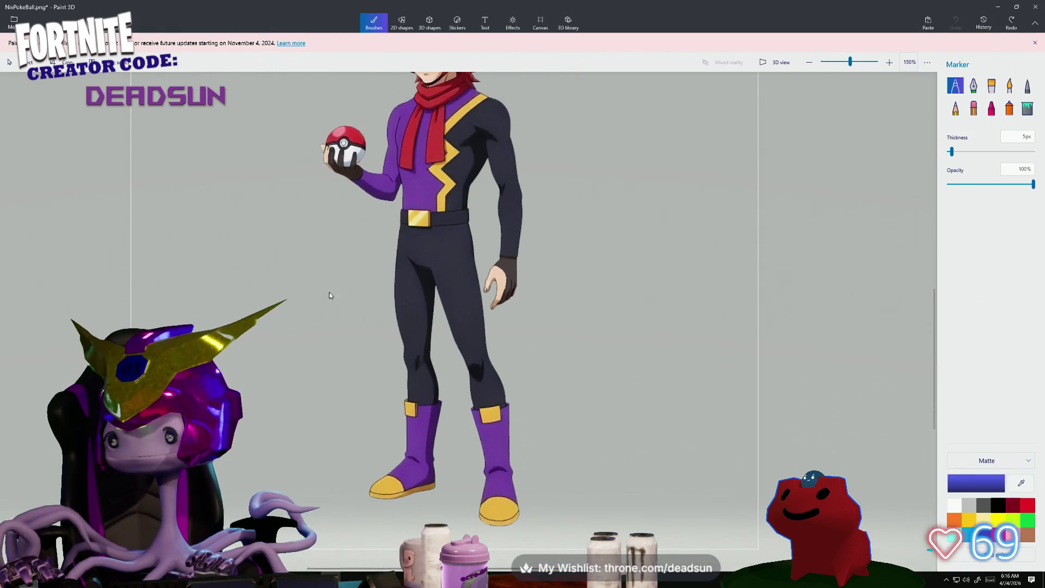
{"action": "scroll", "coordinate": [329, 293], "scroll_direction": "down", "scroll_amount": 1, "text": "ctrl"}
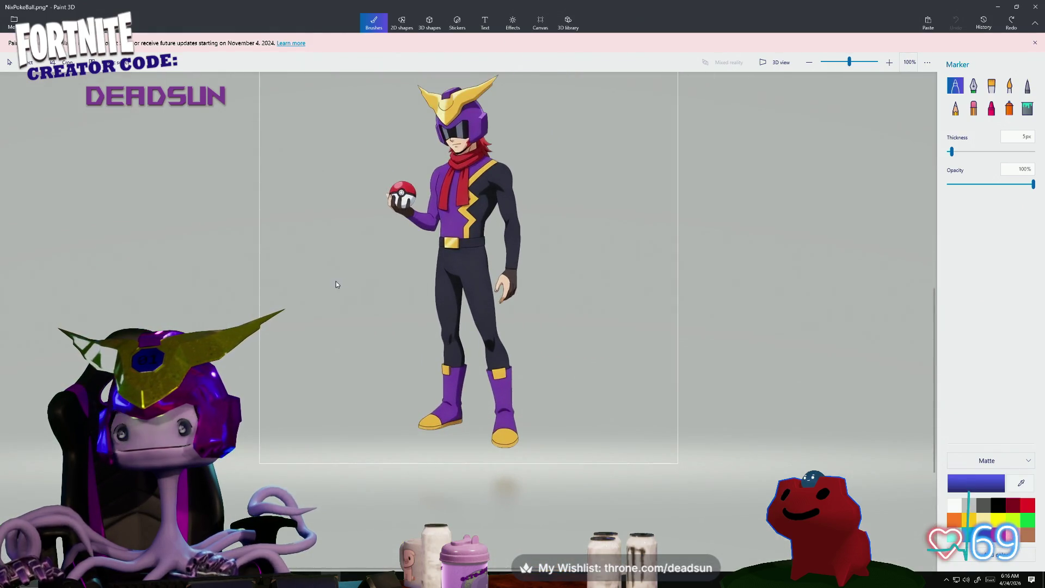
{"action": "scroll", "coordinate": [307, 280], "scroll_direction": "down", "scroll_amount": 1, "text": "ctrl"}
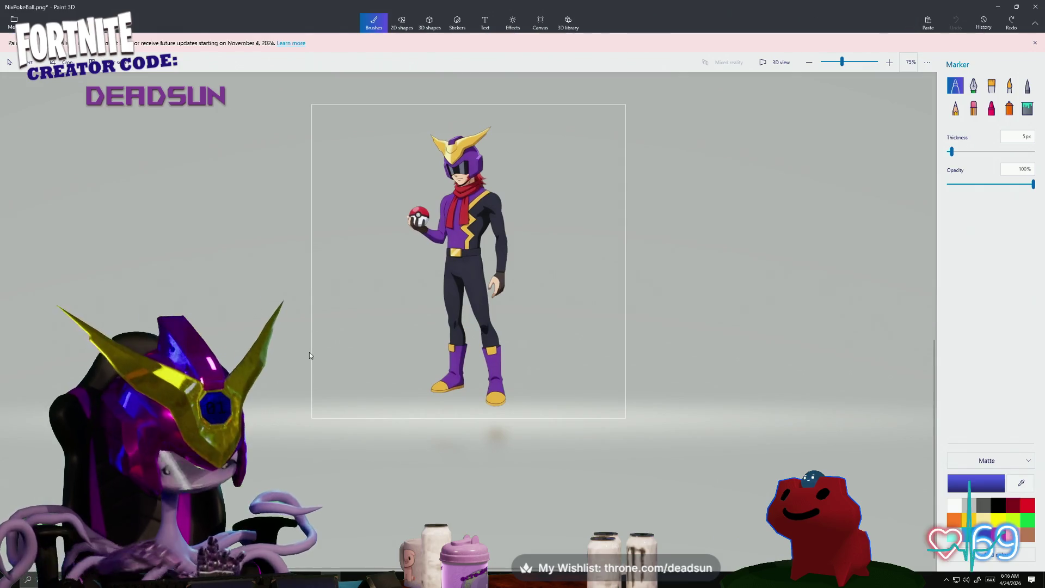
Snip the helmeted head with Win+Shift+S and close Paint 3D without saving.
{"action": "key", "text": "super+shift+s"}
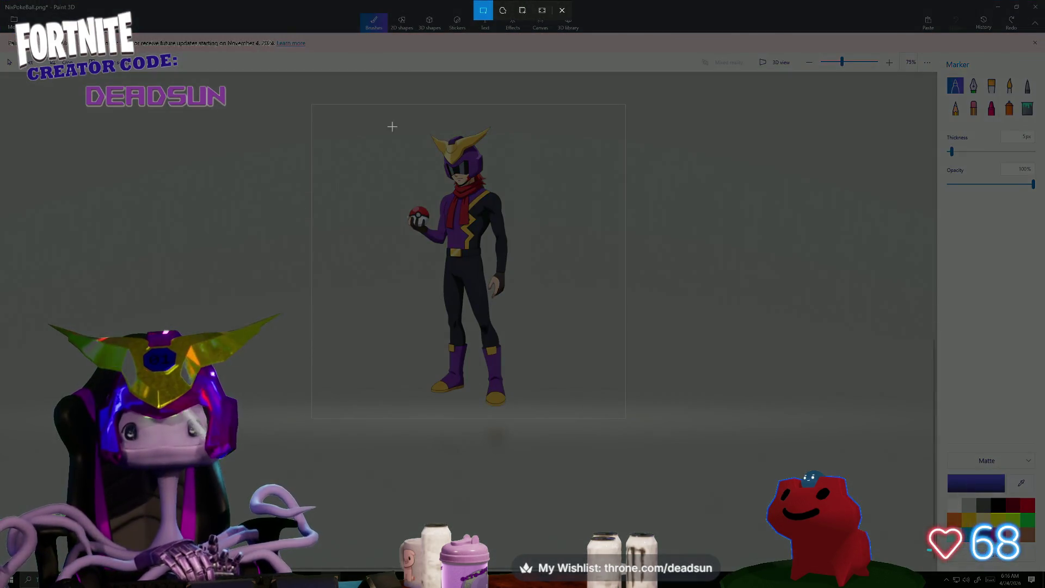
{"action": "left_click_drag", "start_coordinate": [407, 119], "coordinate": [515, 200]}
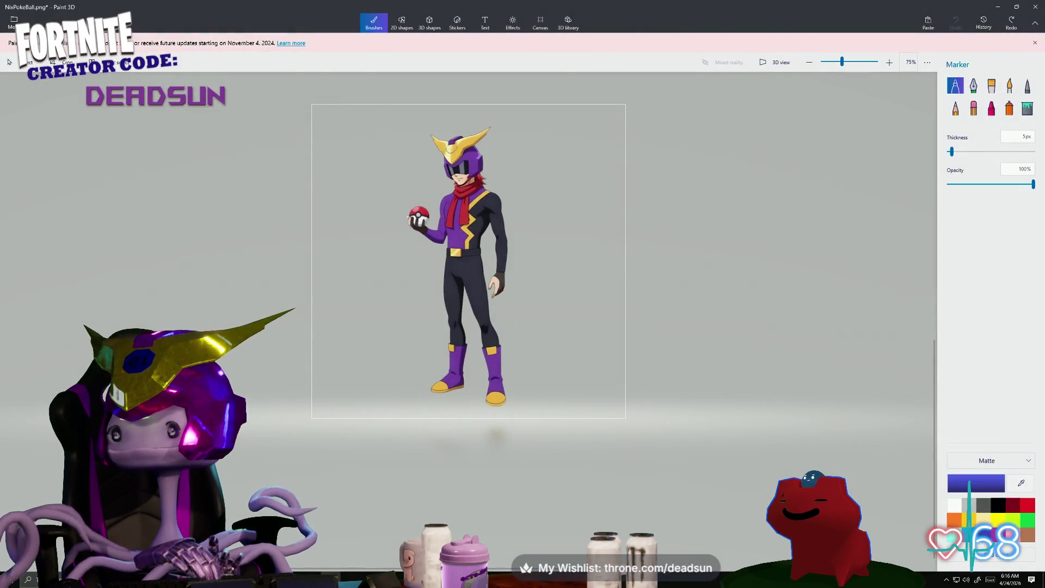
{"action": "left_click", "coordinate": [1035, 7]}
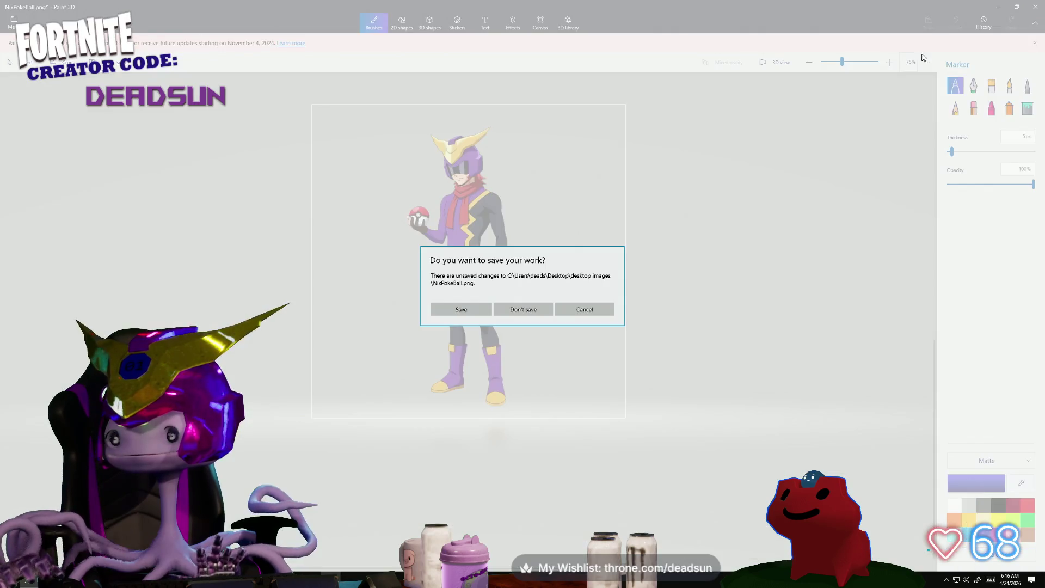
{"action": "left_click", "coordinate": [524, 310]}
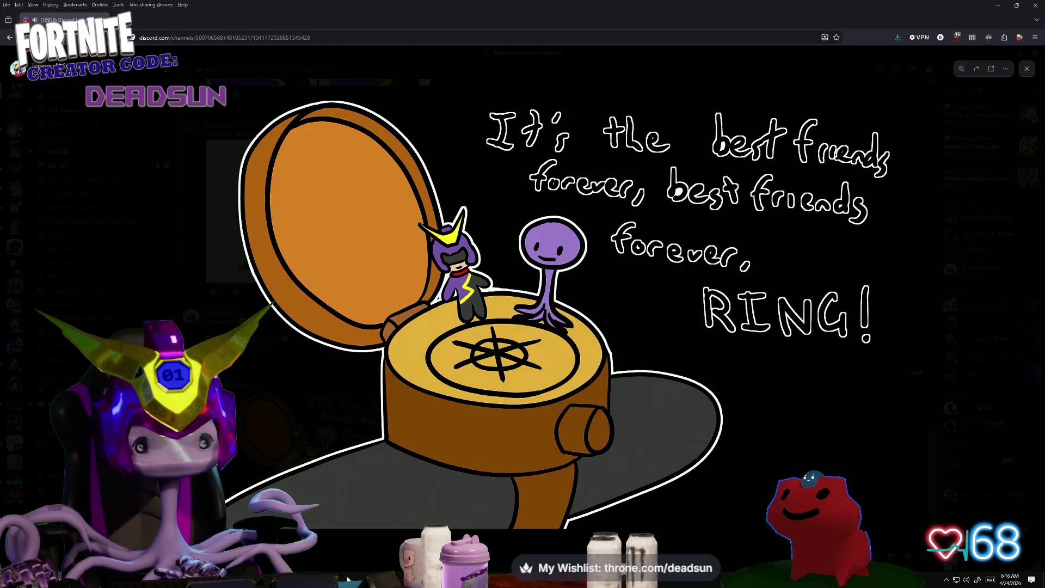
Create a new 64×64 pixel document in Photoshop.
{"action": "key", "text": "alt+Tab"}
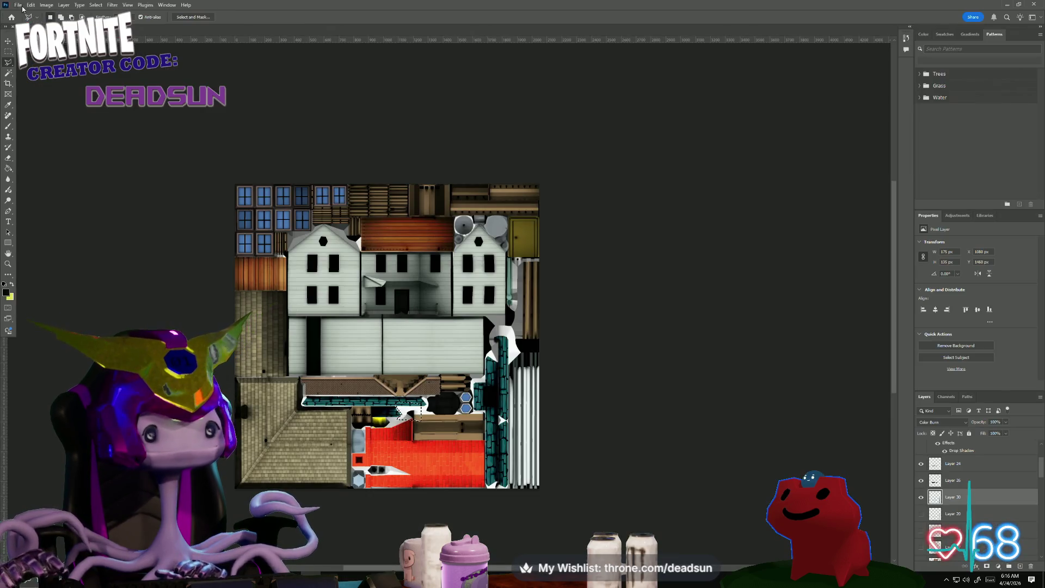
{"action": "left_click", "coordinate": [17, 5]}
{"action": "left_click", "coordinate": [27, 13]}
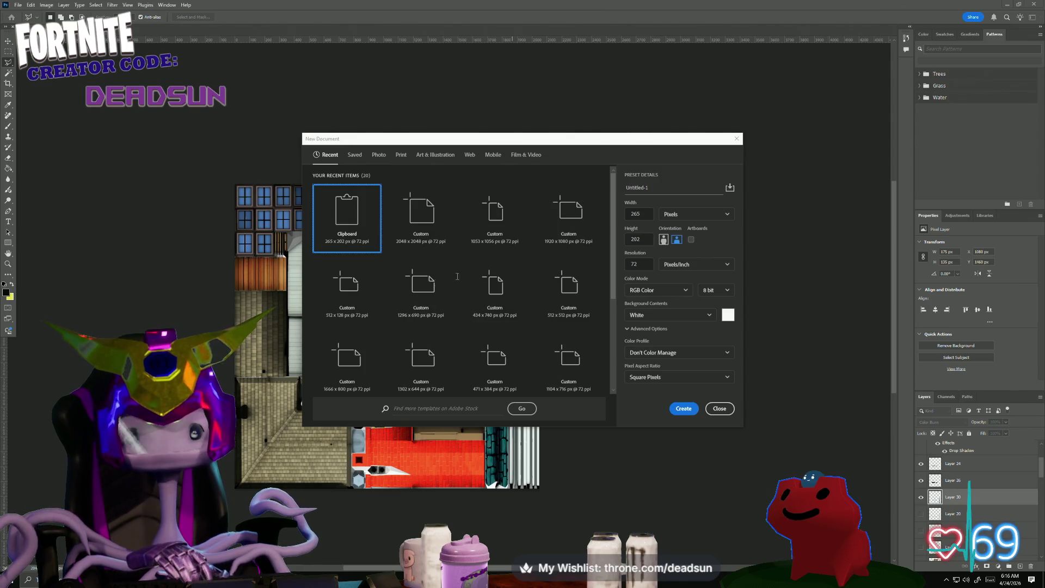
{"action": "double_click", "coordinate": [648, 215]}
{"action": "type", "text": "64"}
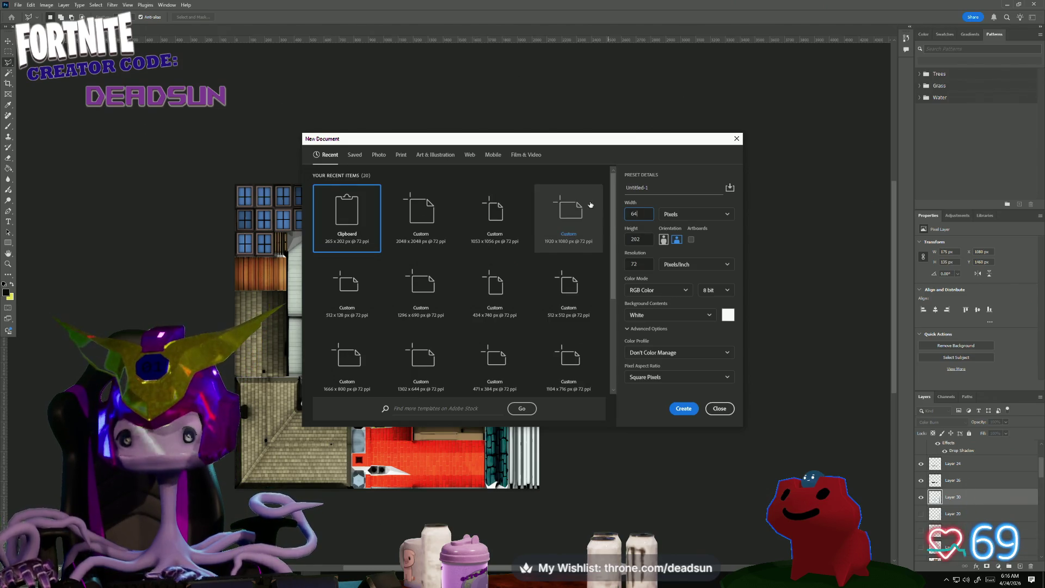
{"action": "key", "text": "Tab"}
{"action": "type", "text": "64"}
{"action": "key", "text": "Tab"}
{"action": "left_click", "coordinate": [687, 411]}
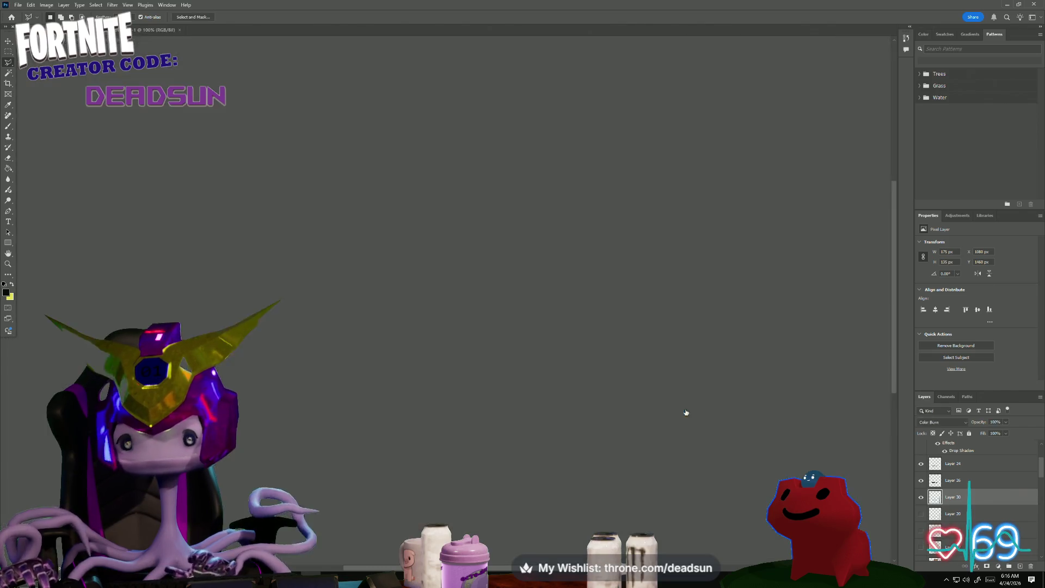
Paste the head snip and scale and move it to fill the canvas.
{"action": "key", "text": "ctrl+v"}
{"action": "key", "text": "ctrl+t"}
{"action": "mouse_move", "coordinate": [545, 373]}
{"action": "left_mouse_down"}
{"action": "mouse_move", "coordinate": [492, 334]}
{"action": "mouse_move", "coordinate": [460, 325]}
{"action": "left_mouse_up"}
{"action": "scroll", "coordinate": [461, 319], "scroll_direction": "up", "scroll_amount": 5, "text": "alt"}
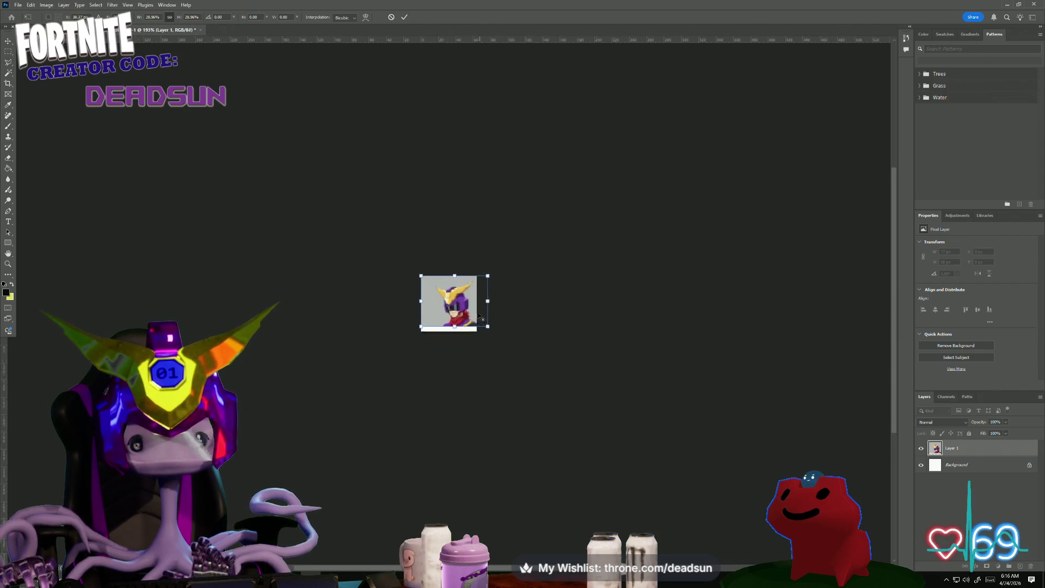
{"action": "left_click_drag", "start_coordinate": [464, 259], "coordinate": [427, 251]}
{"action": "mouse_move", "coordinate": [479, 323]}
{"action": "left_mouse_down"}
{"action": "mouse_move", "coordinate": [541, 369]}
{"action": "mouse_move", "coordinate": [526, 388]}
{"action": "left_mouse_up"}
{"action": "key", "text": "Return"}
Start saving a copy to the Desktop with PNG as the format.
{"action": "key", "text": "l"}
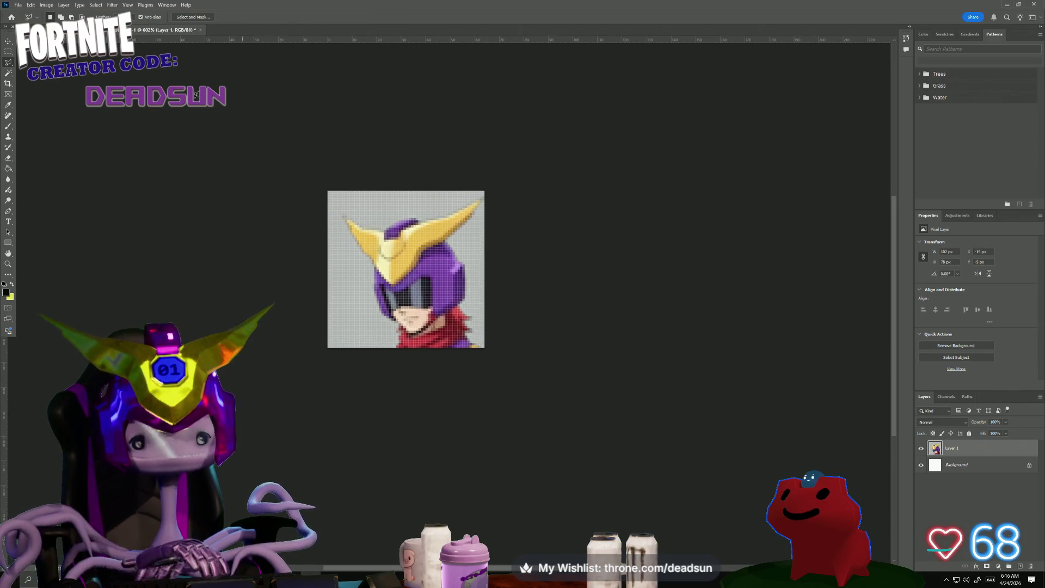
{"action": "left_click", "coordinate": [18, 5]}
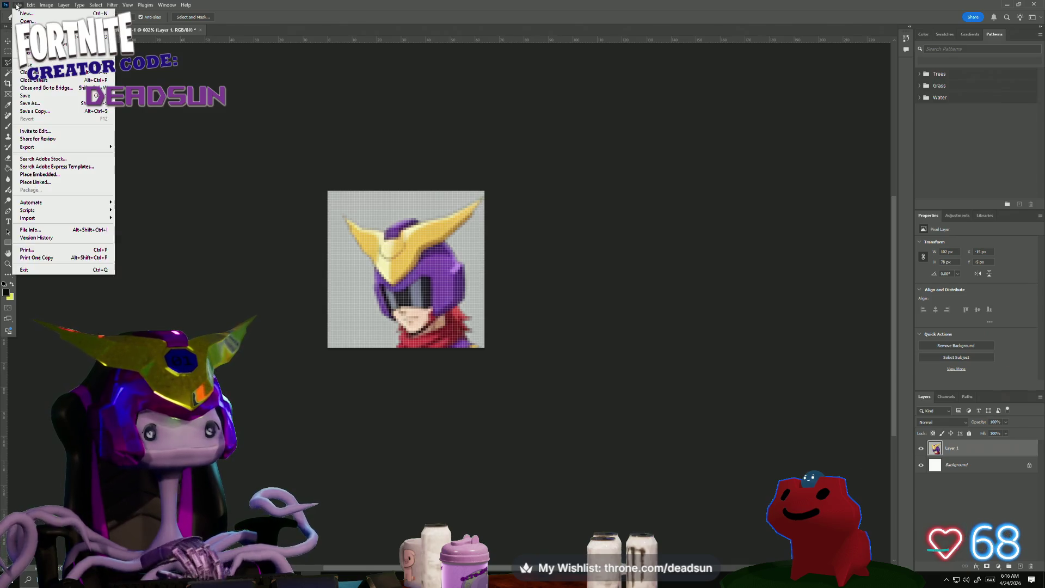
{"action": "left_click", "coordinate": [47, 112]}
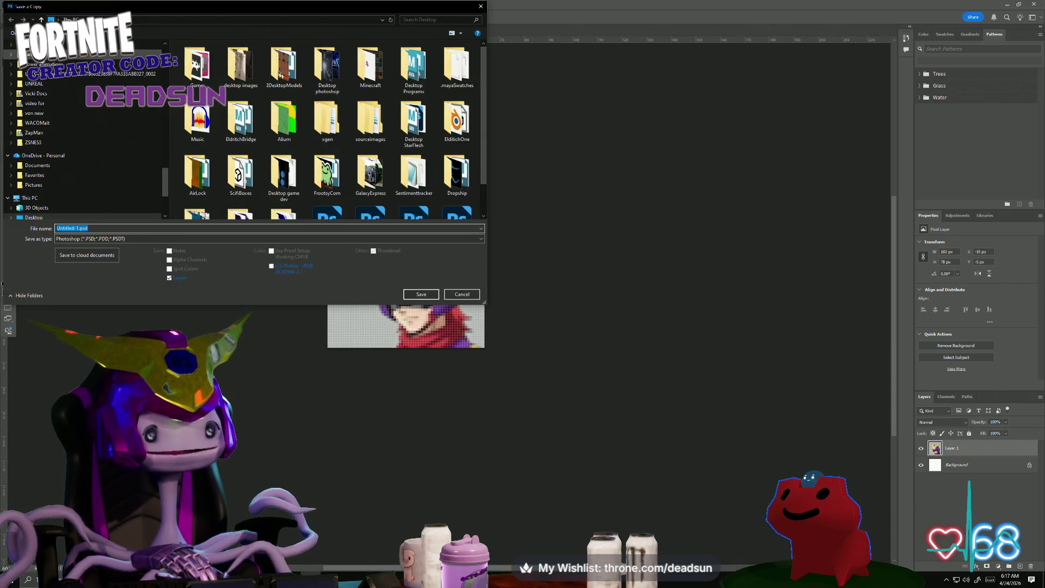
{"action": "left_click_drag", "start_coordinate": [164, 183], "coordinate": [163, 55]}
{"action": "left_click", "coordinate": [31, 61]}
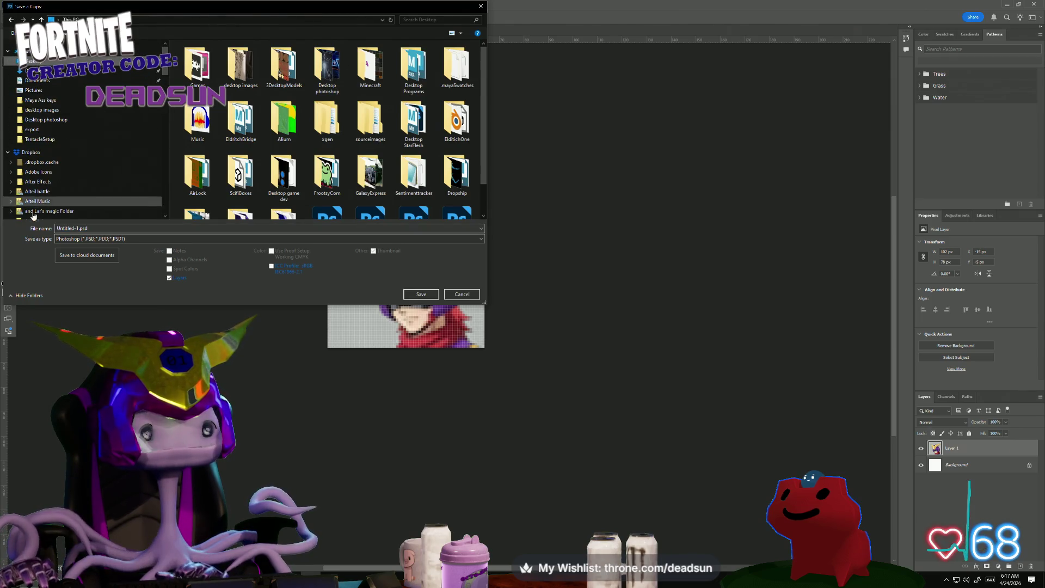
{"action": "left_click", "coordinate": [87, 229]}
{"action": "left_click", "coordinate": [90, 239]}
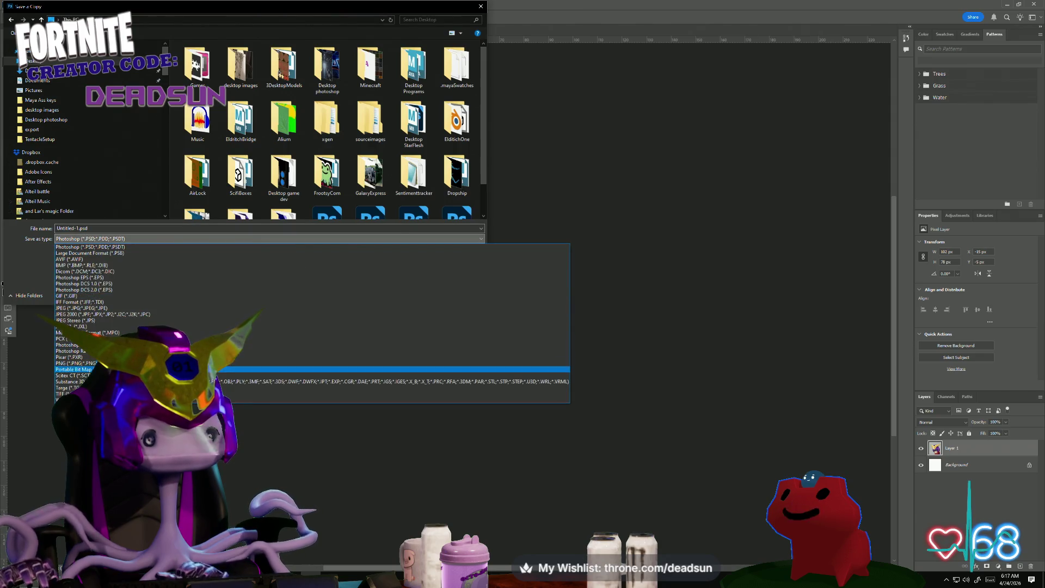
{"action": "left_click", "coordinate": [218, 364]}
Save the copy as nixss.png, then minimize Photoshop and the browser.
{"action": "double_click", "coordinate": [81, 229]}
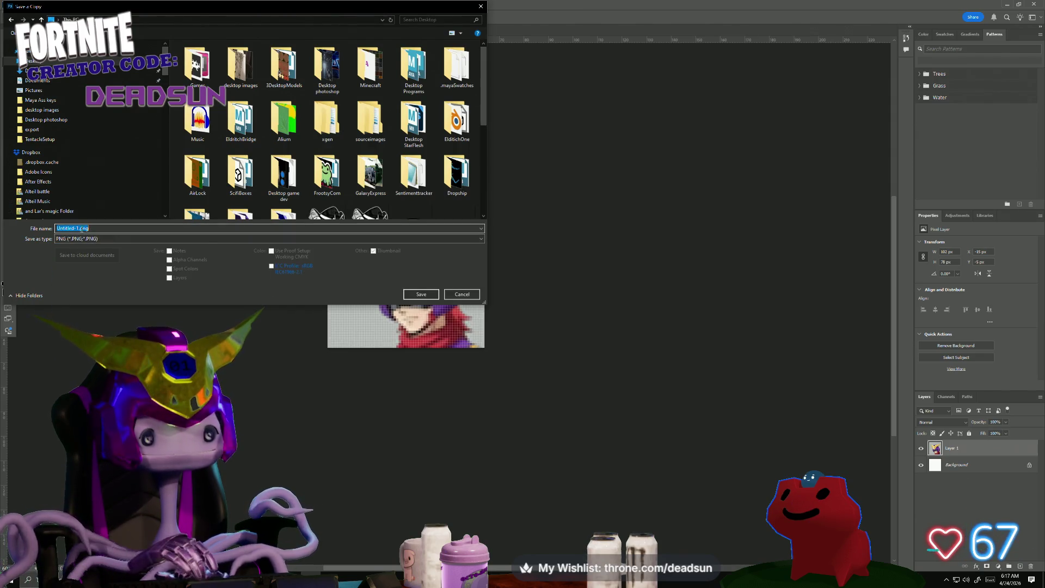
{"action": "left_click_drag", "start_coordinate": [80, 229], "coordinate": [56, 229]}
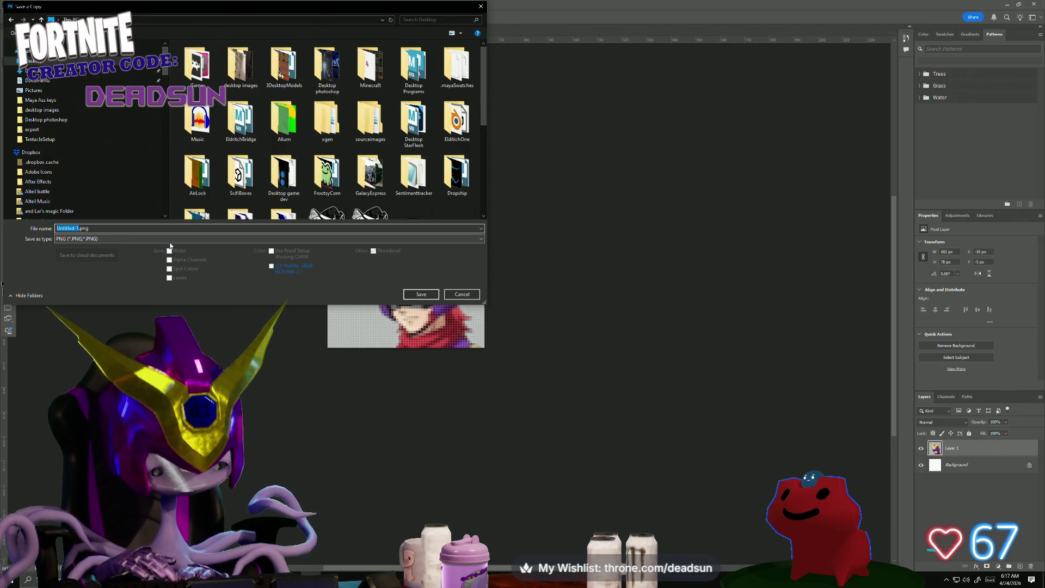
{"action": "type", "text": "nixs"}
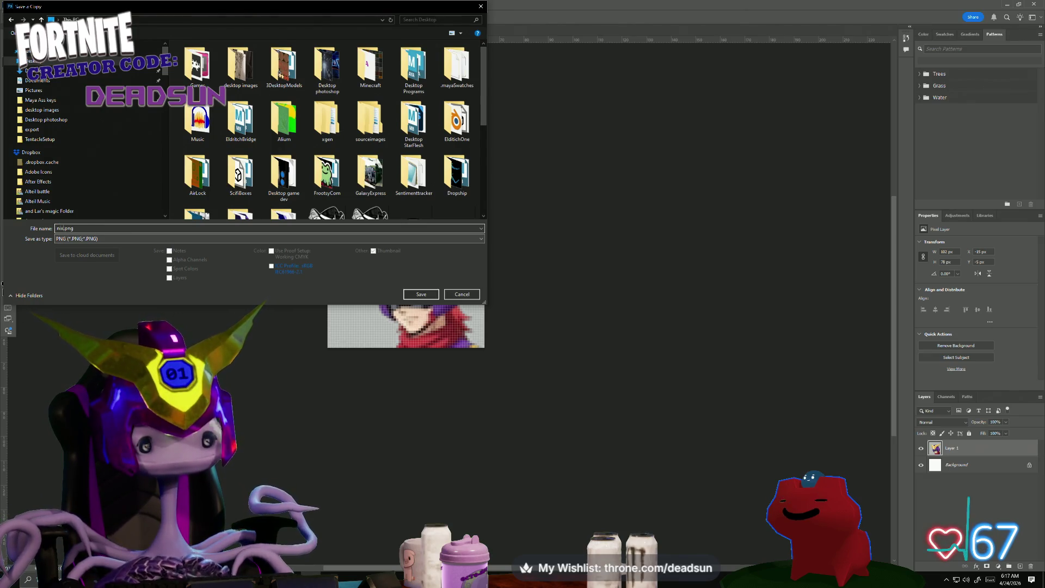
{"action": "type", "text": "s"}
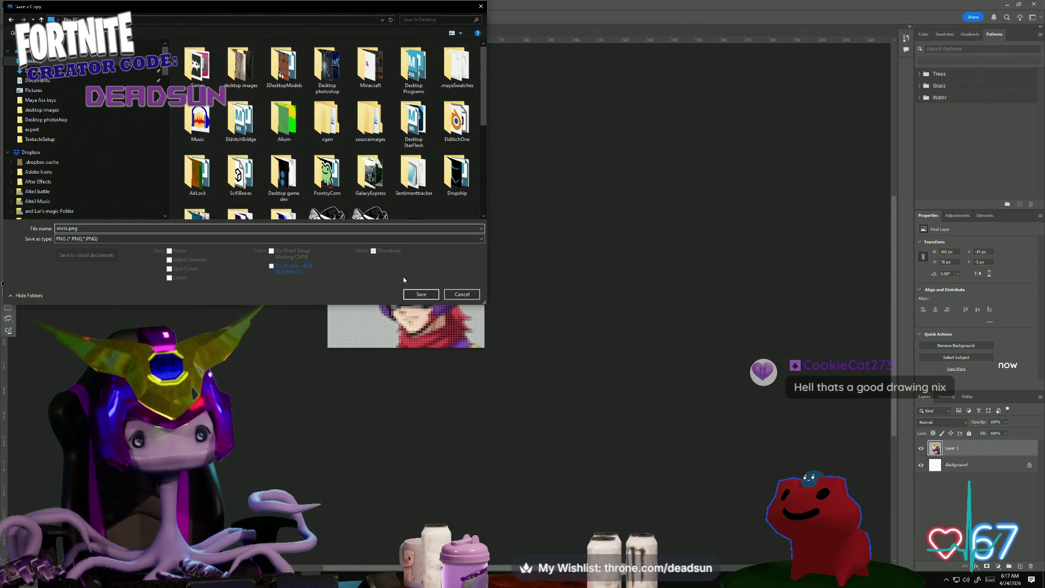
{"action": "left_click", "coordinate": [421, 294]}
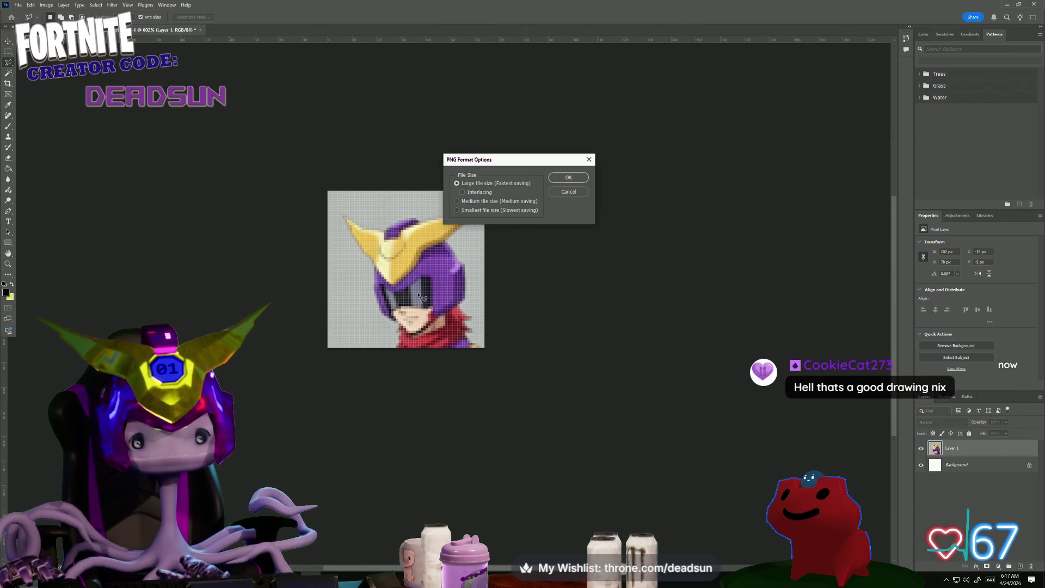
{"action": "left_click", "coordinate": [569, 177]}
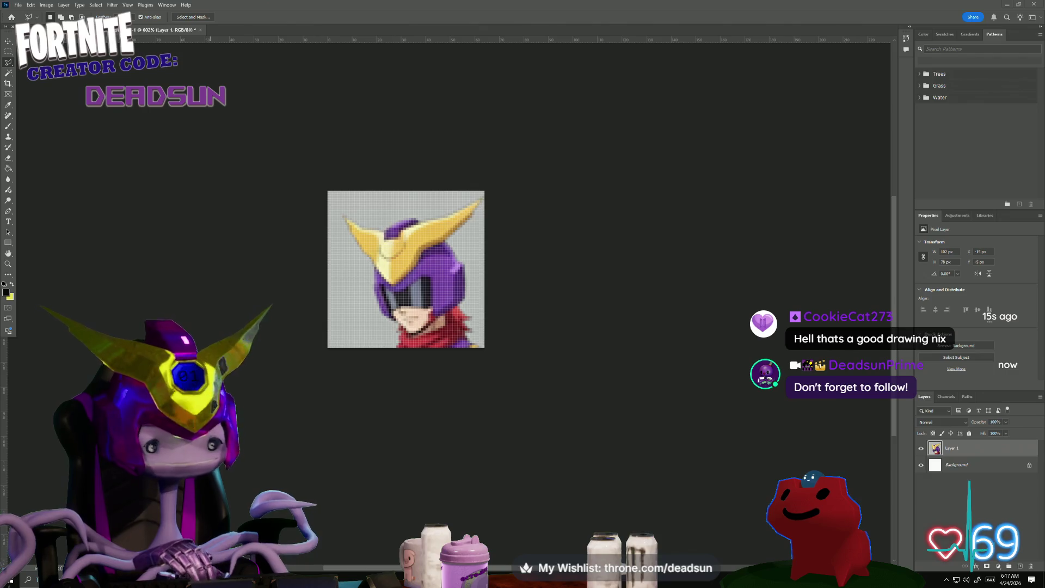
{"action": "left_click", "coordinate": [1008, 5]}
{"action": "left_click", "coordinate": [998, 7]}
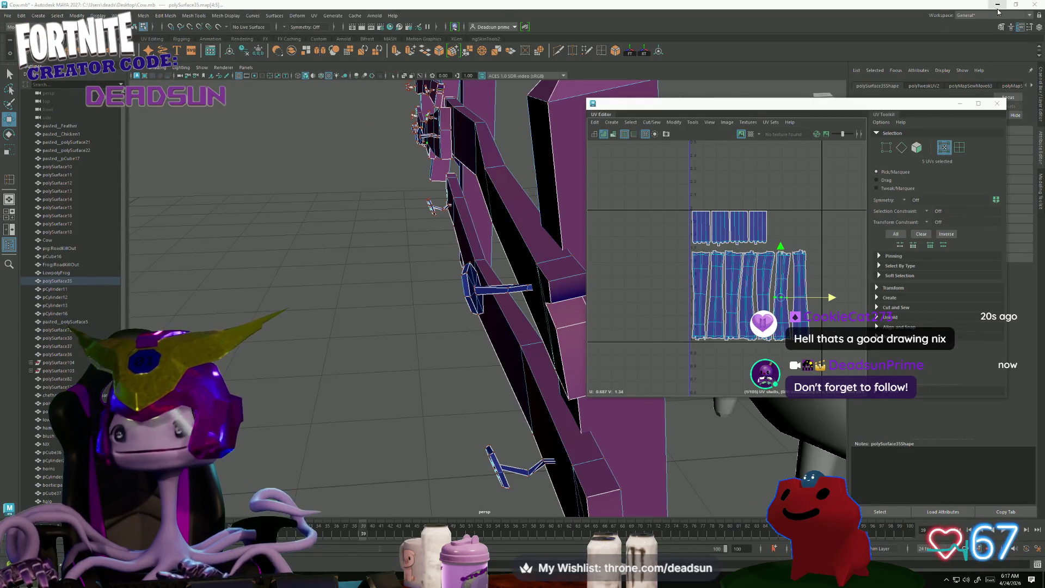
Minimize Autodesk Maya to reveal the galaxy-wallpaper desktop.
{"action": "left_click", "coordinate": [998, 5]}
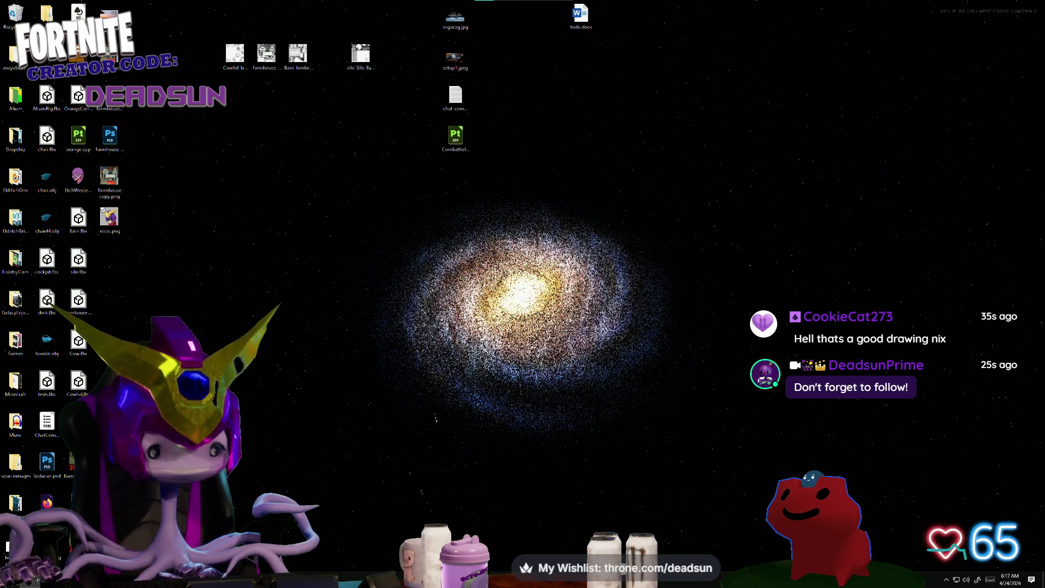
Create a new 112×112 pixel Photoshop document and paste the head snip into it.
{"action": "key", "text": "alt+Tab"}
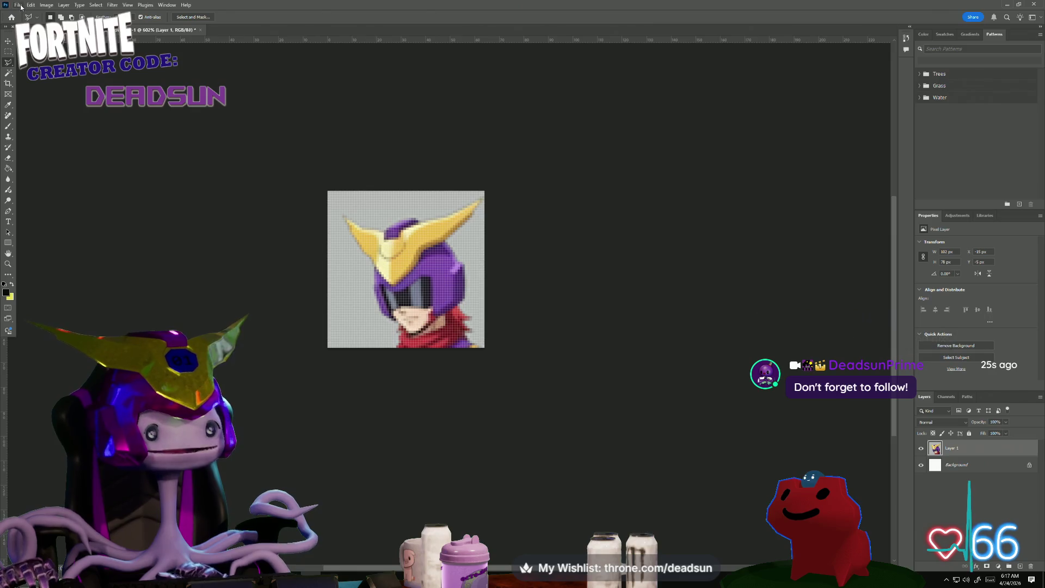
{"action": "left_click", "coordinate": [18, 5]}
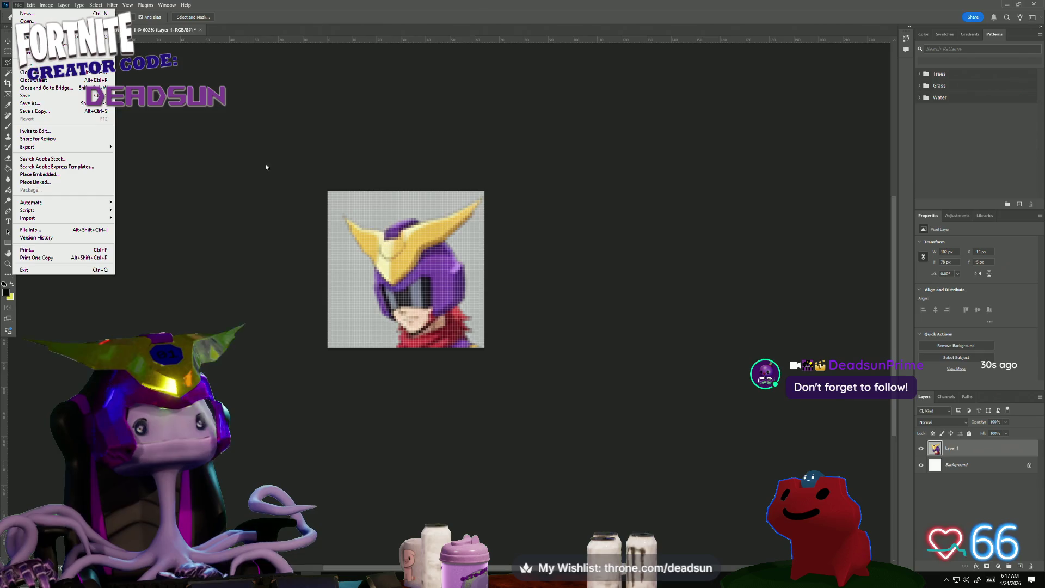
{"action": "left_click", "coordinate": [230, 153]}
{"action": "left_click", "coordinate": [17, 4]}
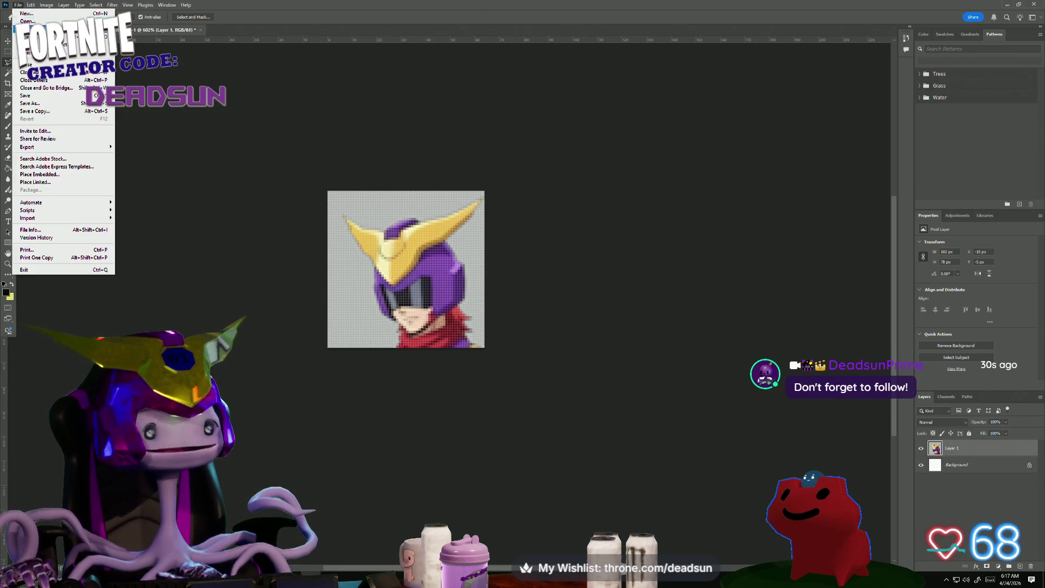
{"action": "left_click", "coordinate": [34, 14]}
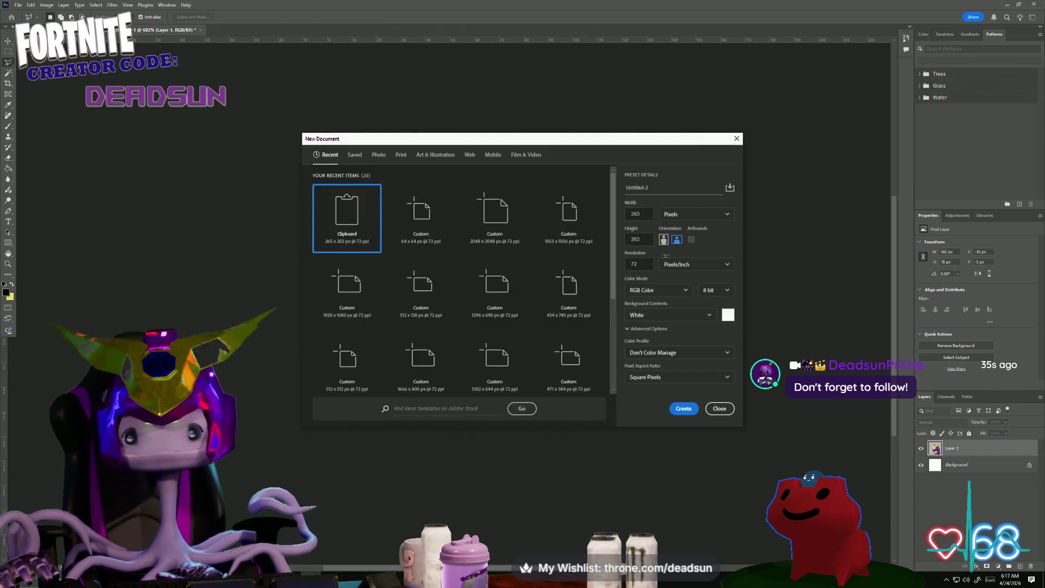
{"action": "double_click", "coordinate": [636, 214]}
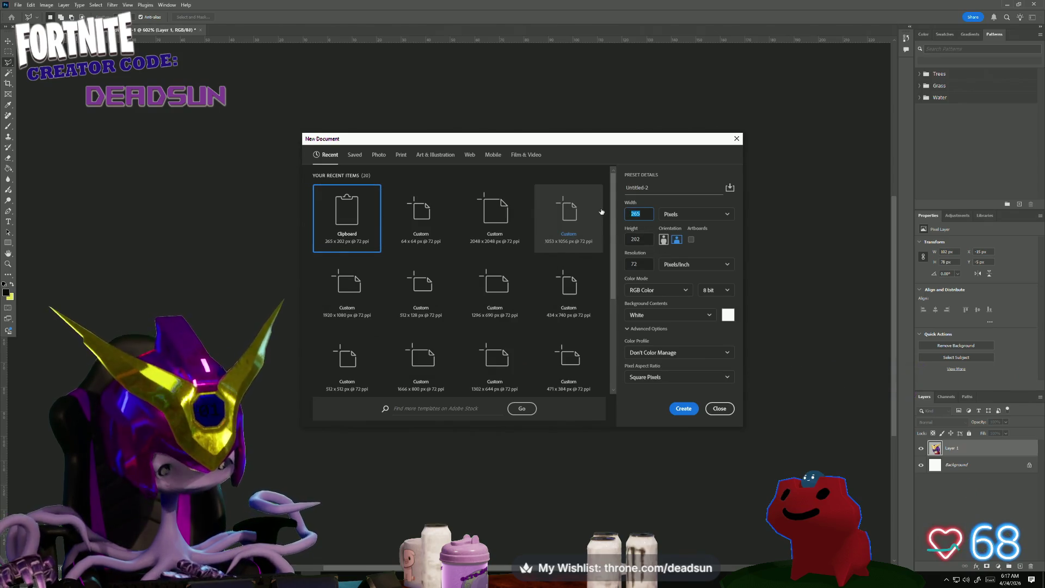
{"action": "type", "text": "12"}
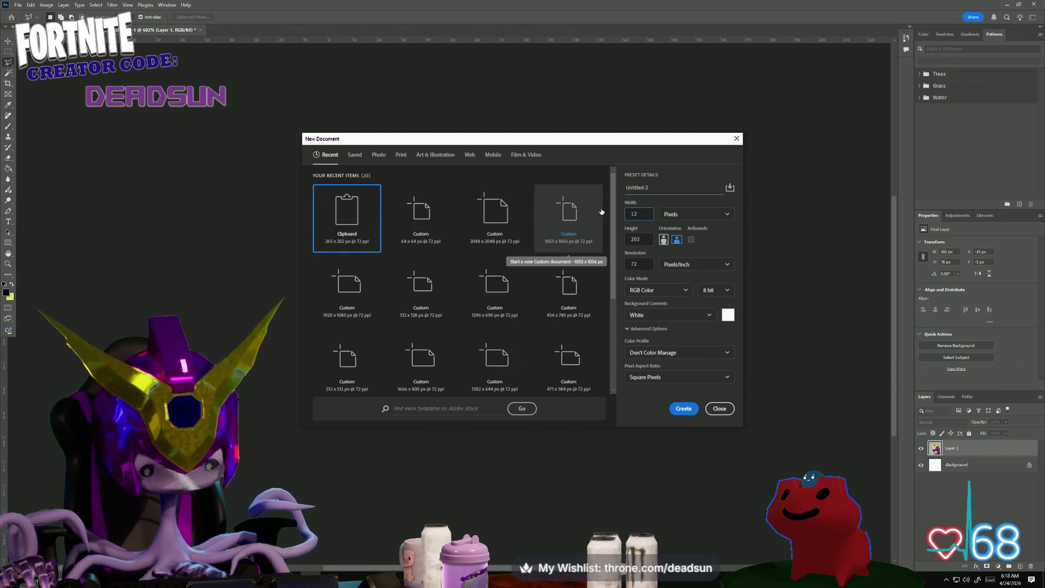
{"action": "type", "text": "12"}
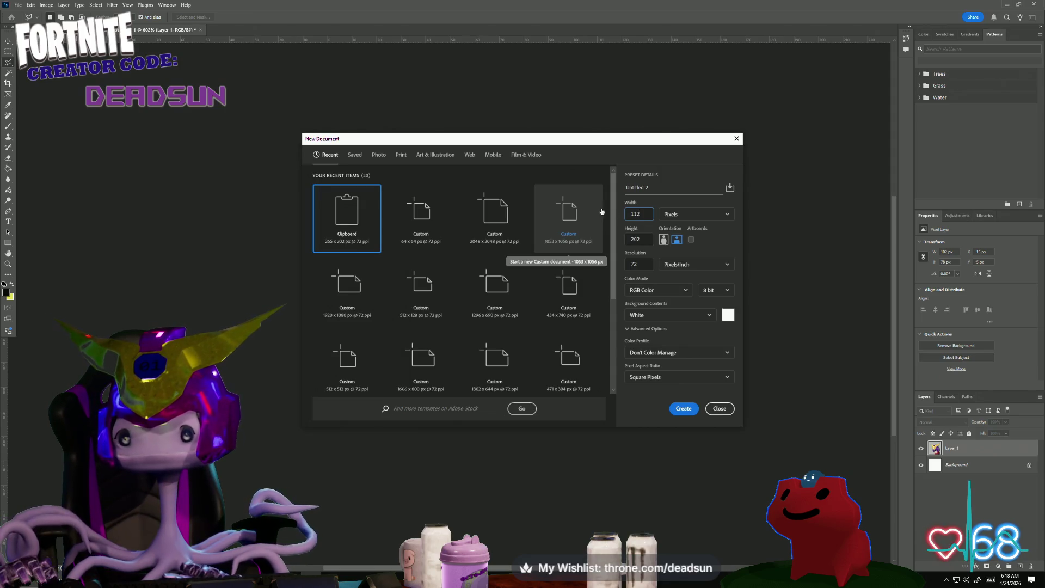
{"action": "key", "text": "Tab"}
{"action": "type", "text": "12"}
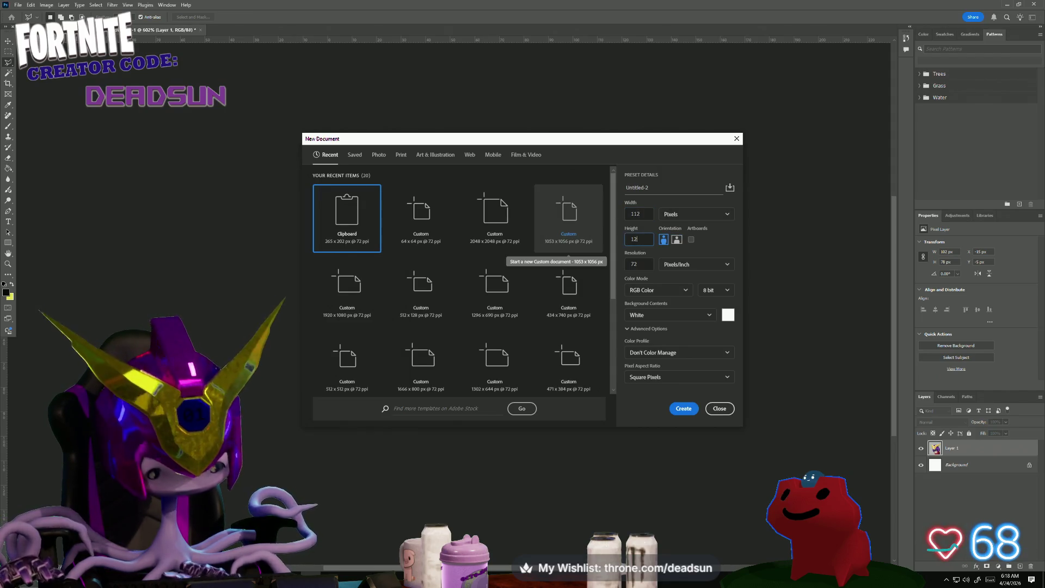
{"action": "key", "text": "Tab"}
{"action": "left_click", "coordinate": [690, 412]}
{"action": "key", "text": "ctrl+v"}
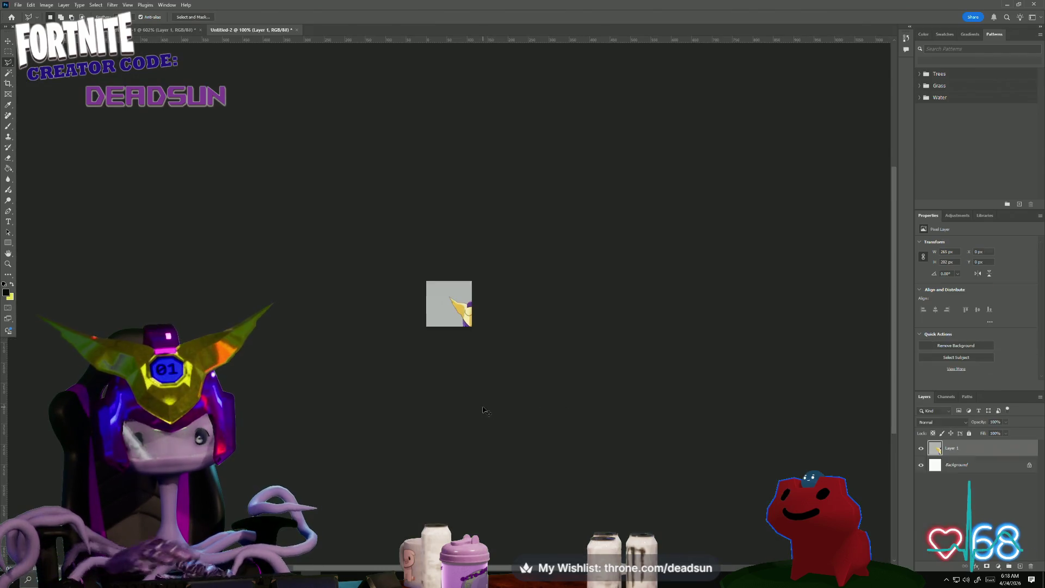
Shrink the pasted character to fit the 112×112 canvas.
{"action": "key", "text": "ctrl+t"}
{"action": "mouse_move", "coordinate": [535, 365]}
{"action": "left_mouse_down"}
{"action": "mouse_move", "coordinate": [510, 344]}
{"action": "mouse_move", "coordinate": [482, 342]}
{"action": "mouse_move", "coordinate": [468, 313]}
{"action": "left_mouse_up"}
{"action": "key", "text": "Return"}
Save a PNG copy over the existing nixss.png on the desktop.
{"action": "key", "text": "l"}
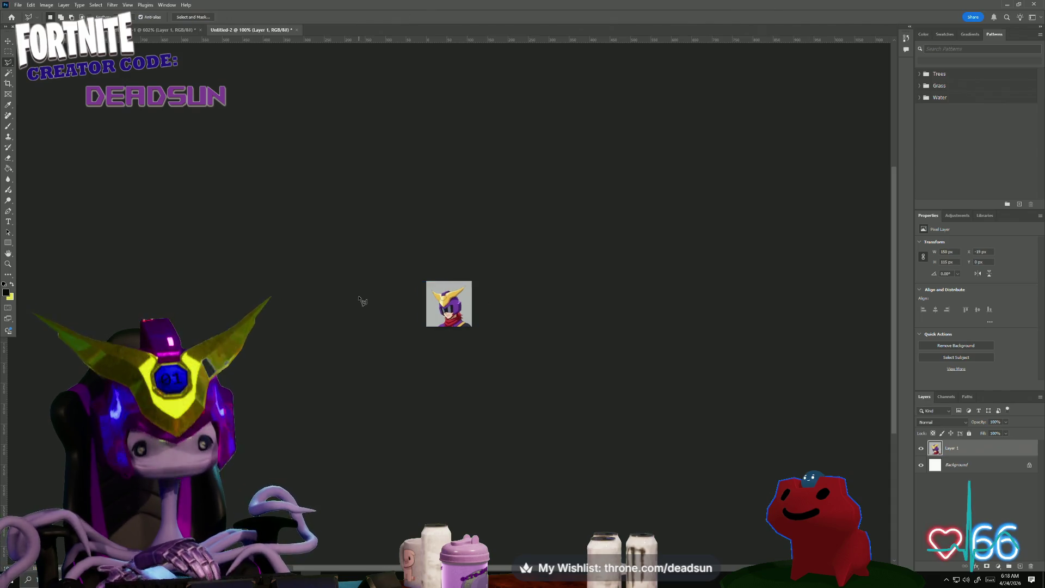
{"action": "left_click", "coordinate": [18, 5]}
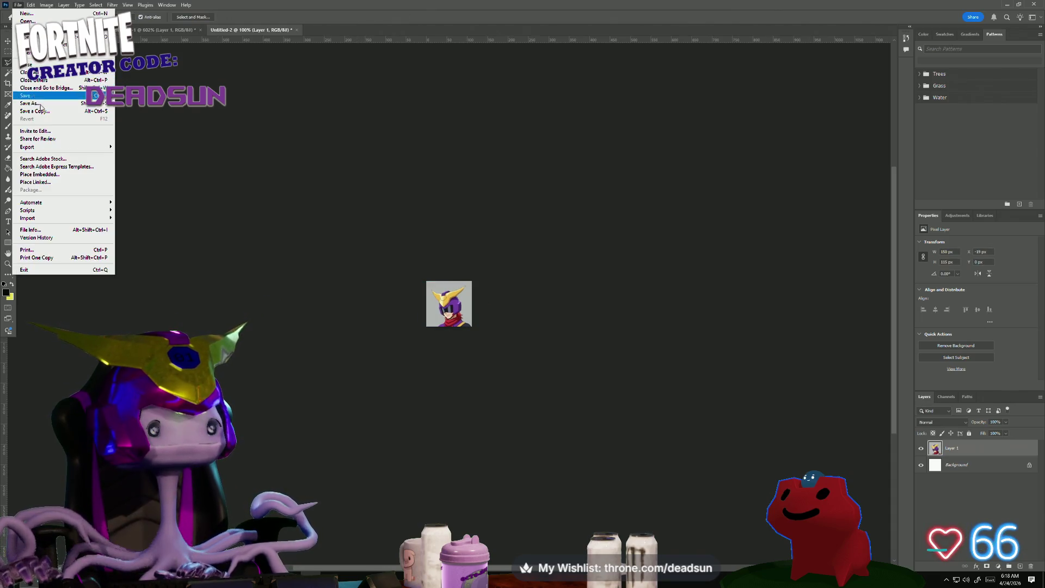
{"action": "left_click", "coordinate": [82, 108]}
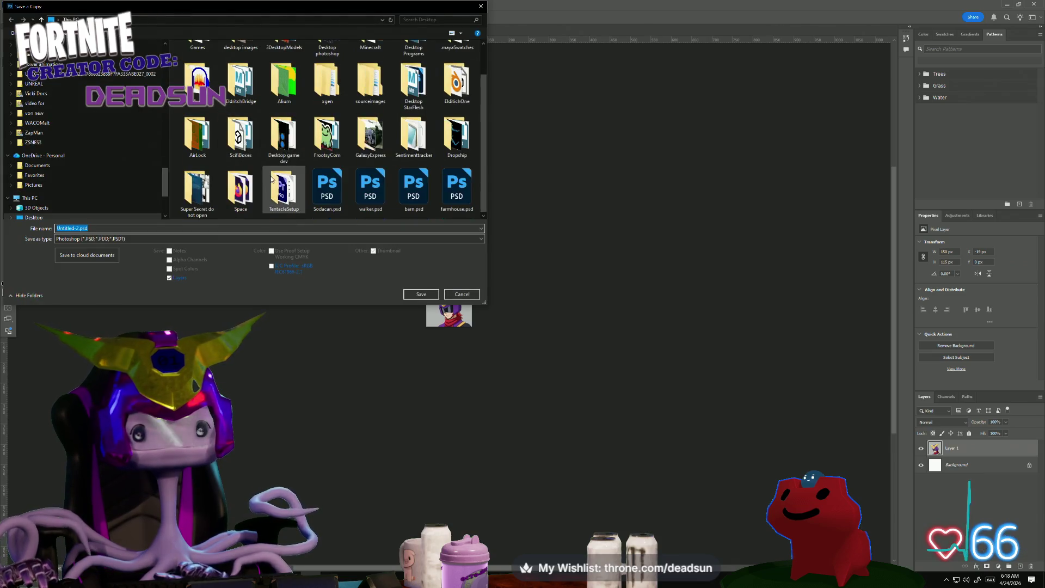
{"action": "left_click", "coordinate": [132, 238]}
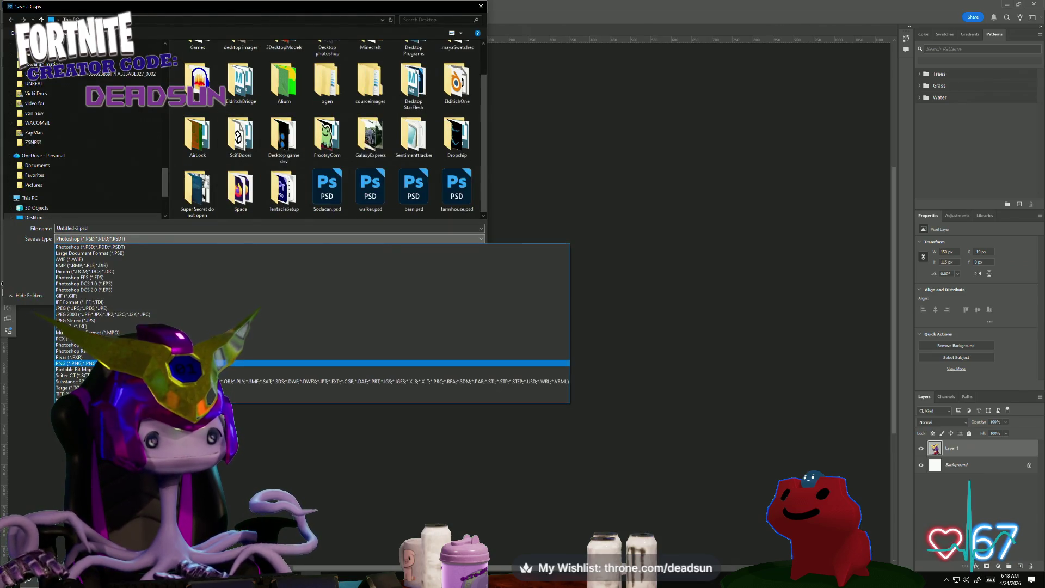
{"action": "left_click", "coordinate": [239, 362]}
{"action": "left_click", "coordinate": [248, 201]}
{"action": "left_click", "coordinate": [421, 294]}
{"action": "left_click", "coordinate": [551, 293]}
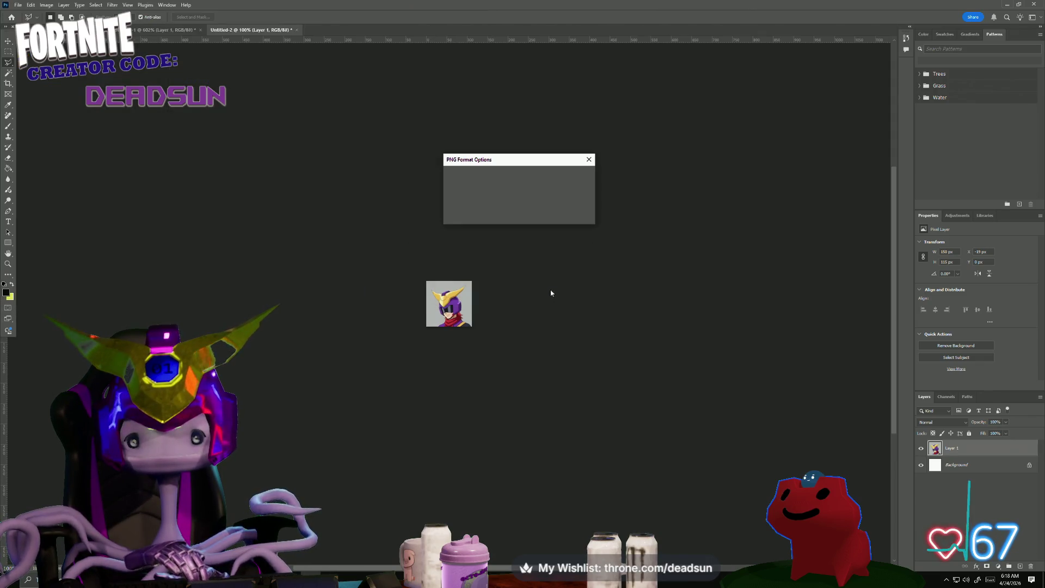
{"action": "left_click", "coordinate": [568, 178]}
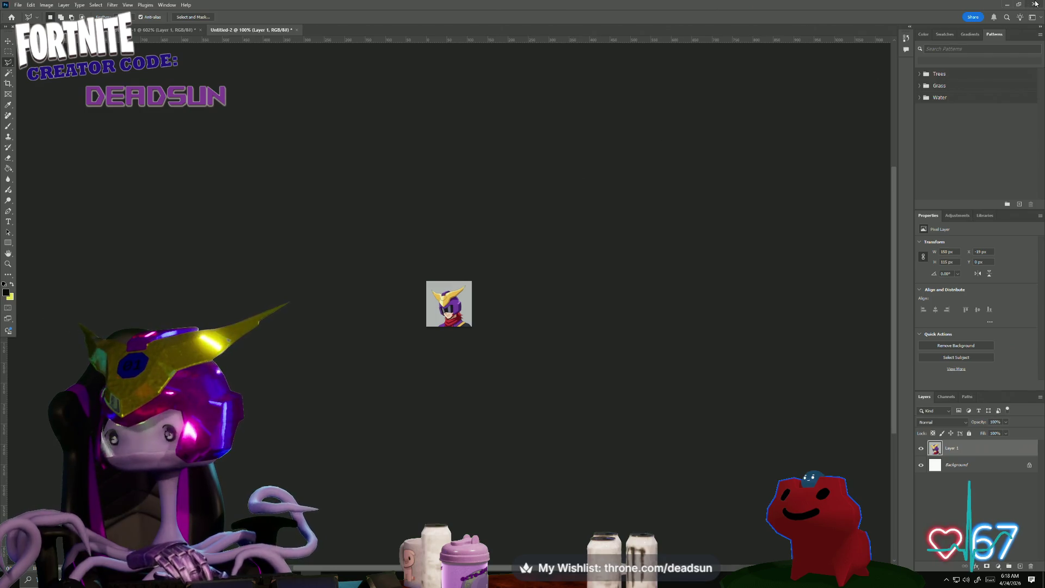
Close Untitled-1 and Untitled-2 without saving, keep farmhouse.psd open, and minimize Photoshop.
{"action": "left_click", "coordinate": [1035, 5]}
{"action": "left_click", "coordinate": [516, 211]}
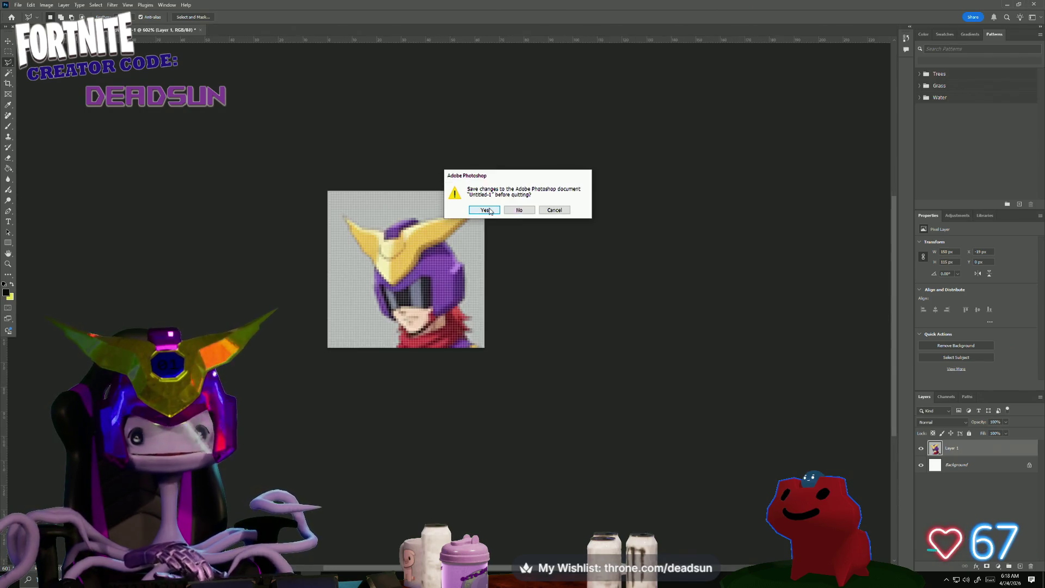
{"action": "left_click", "coordinate": [513, 211]}
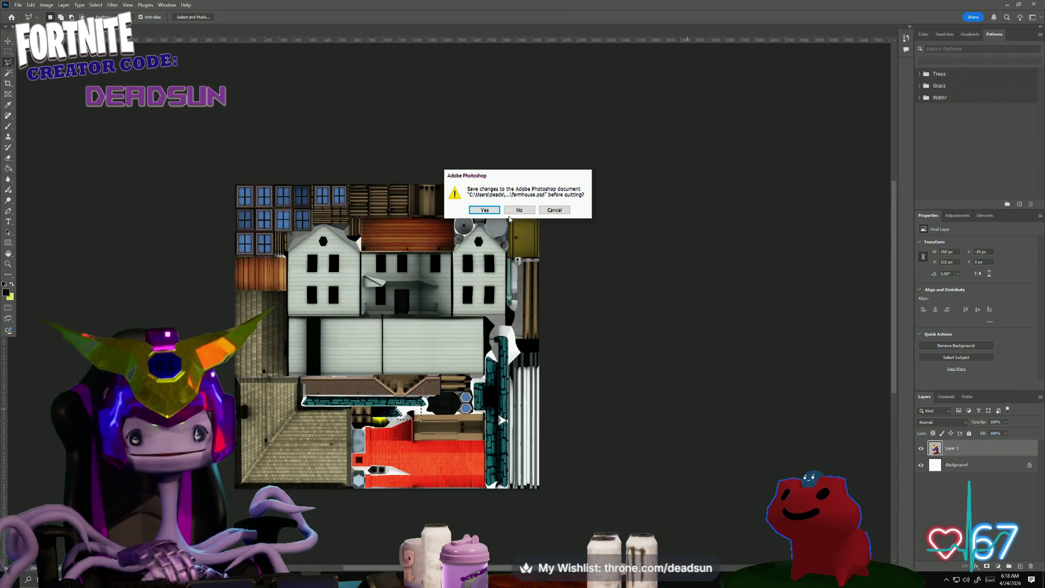
{"action": "left_click", "coordinate": [554, 210]}
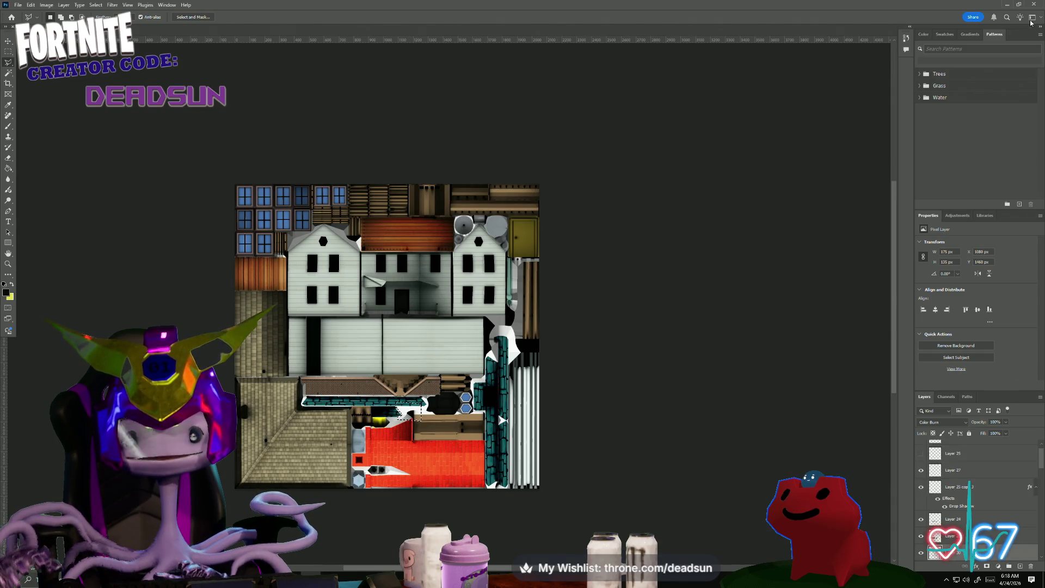
{"action": "left_click", "coordinate": [17, 5]}
{"action": "left_click", "coordinate": [32, 103]}
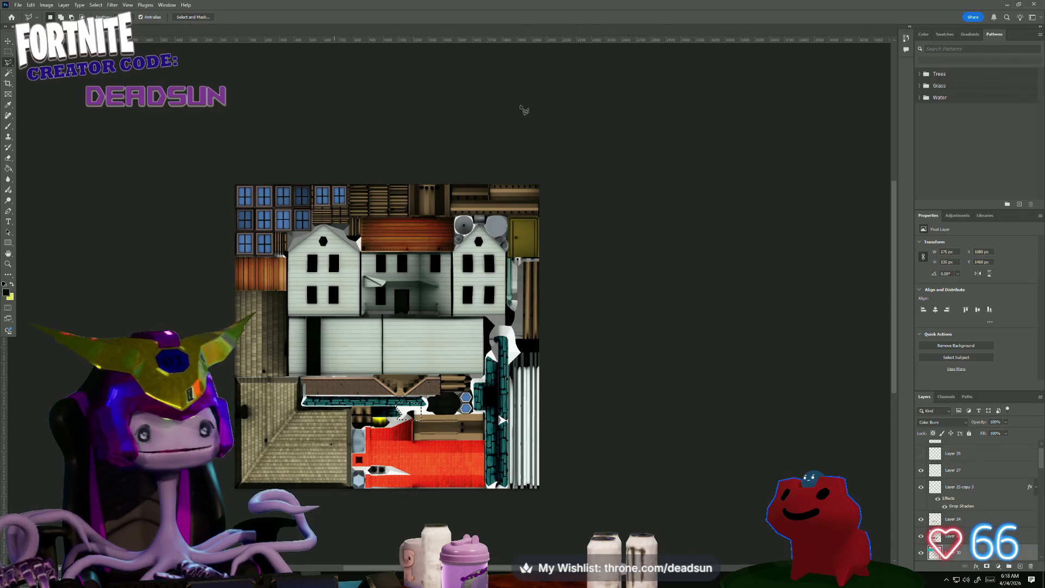
{"action": "left_click", "coordinate": [1011, 6]}
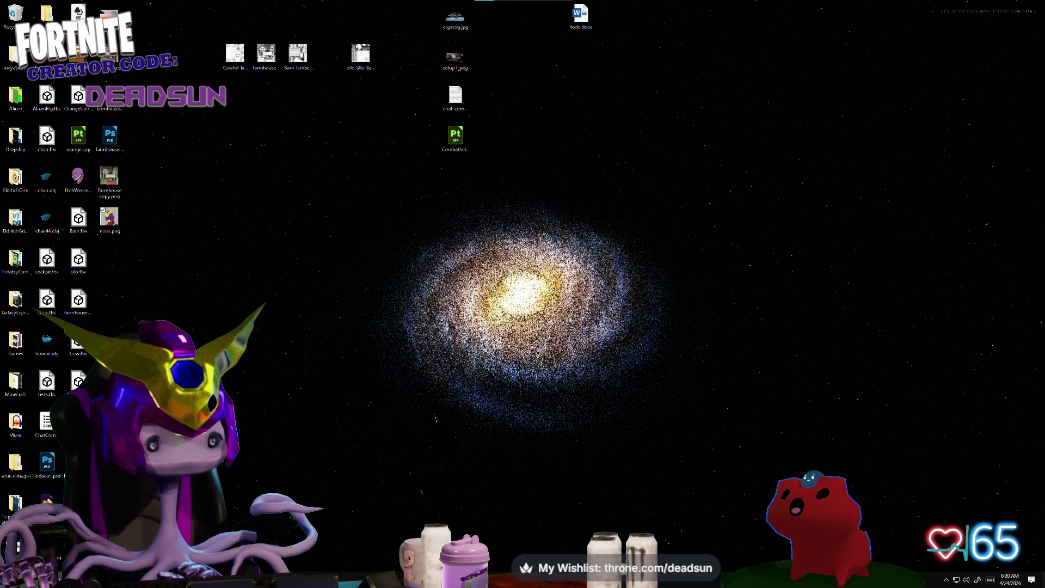
Open nixss.png from the desktop in Photoshop via its right-click menu.
{"action": "left_click", "coordinate": [114, 229]}
{"action": "right_click", "coordinate": [114, 225]}
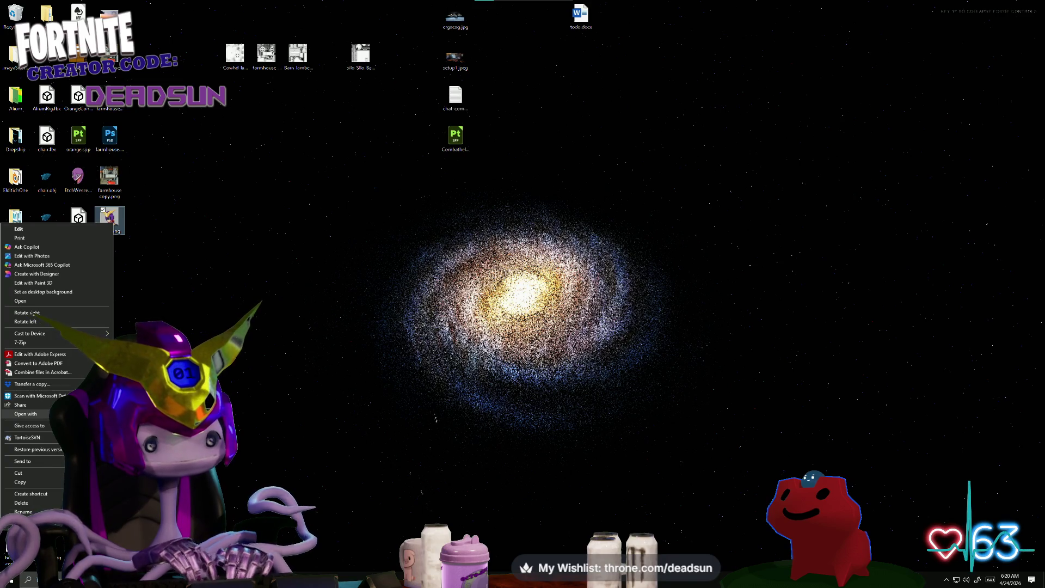
{"action": "left_click", "coordinate": [109, 229]}
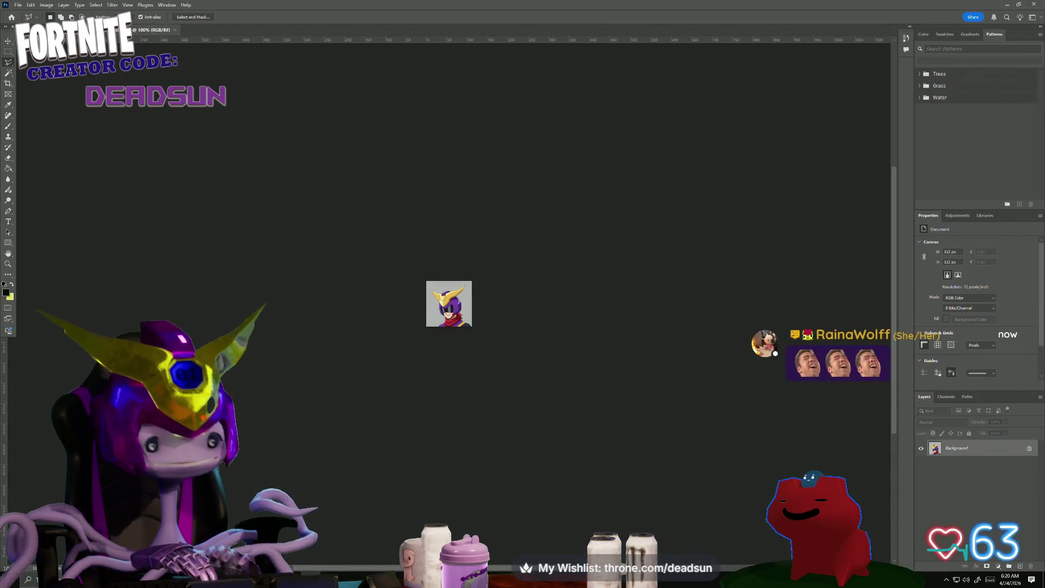
{"action": "left_click", "coordinate": [46, 5]}
Resize nixss.png from 112×112 to 56×56 pixels with Image Size.
{"action": "left_click", "coordinate": [46, 5]}
{"action": "left_click", "coordinate": [18, 5]}
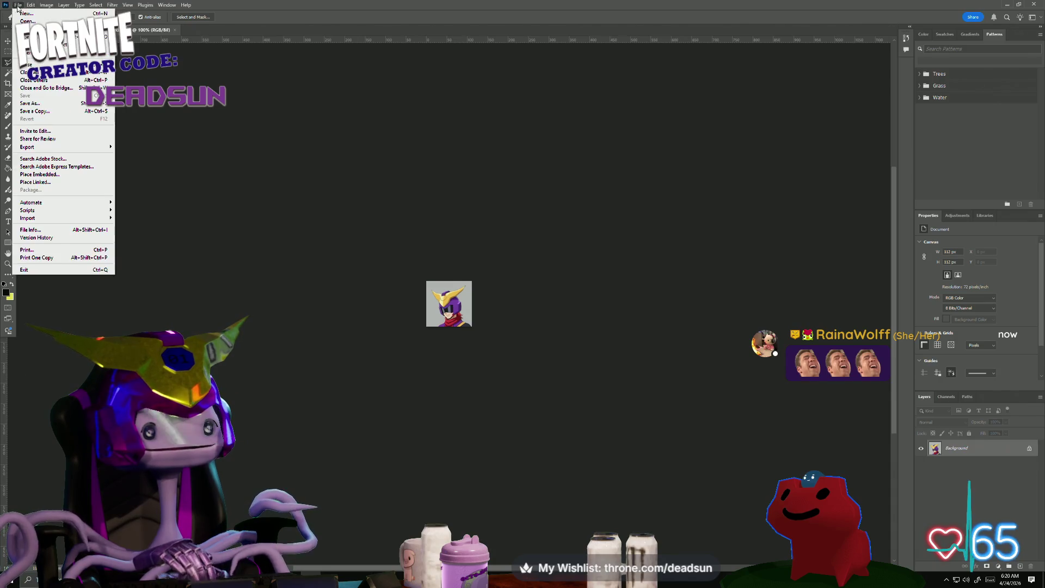
{"action": "left_click", "coordinate": [60, 65]}
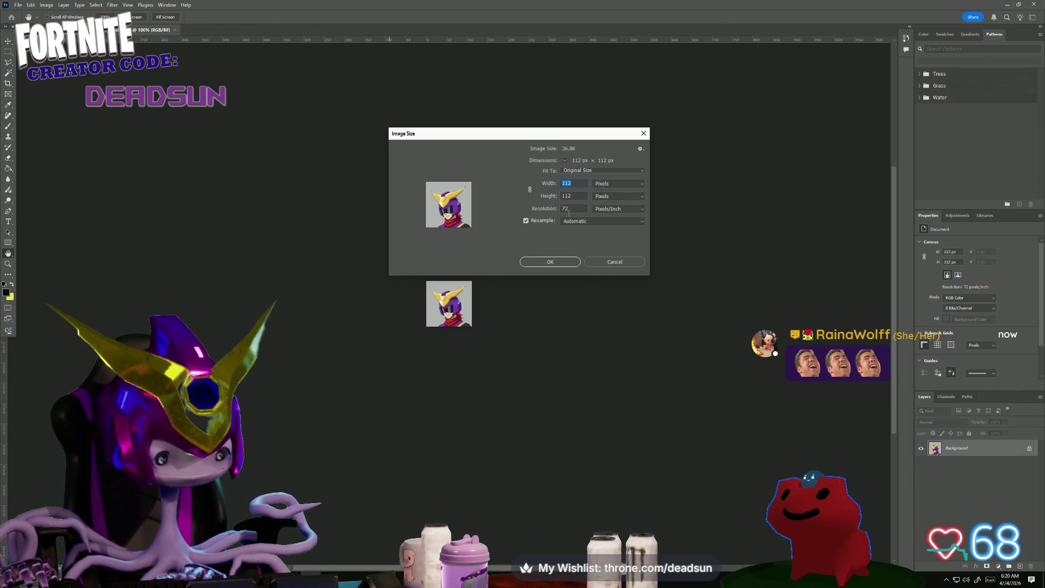
{"action": "type", "text": "56"}
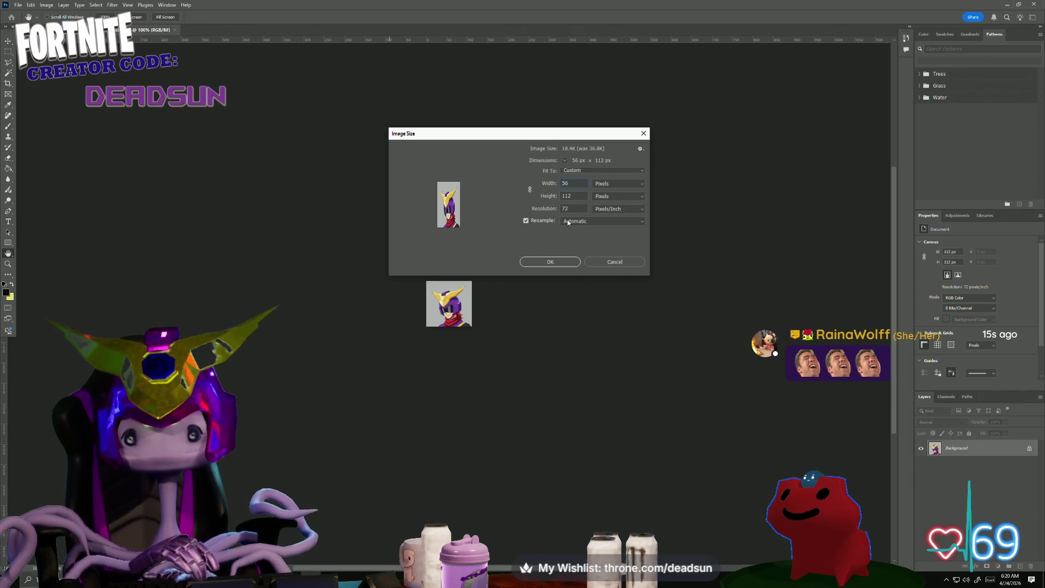
{"action": "type", "text": "6"}
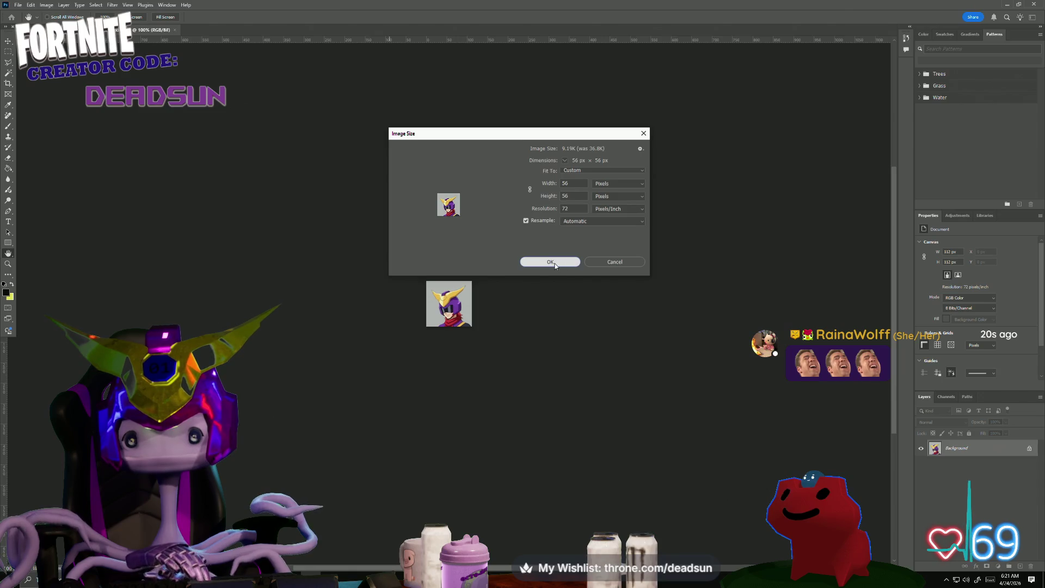
{"action": "left_click", "coordinate": [550, 262]}
{"action": "key", "text": "l"}
{"action": "left_click", "coordinate": [561, 313]}
{"action": "scroll", "coordinate": [305, 213], "scroll_direction": "up", "scroll_amount": 2}
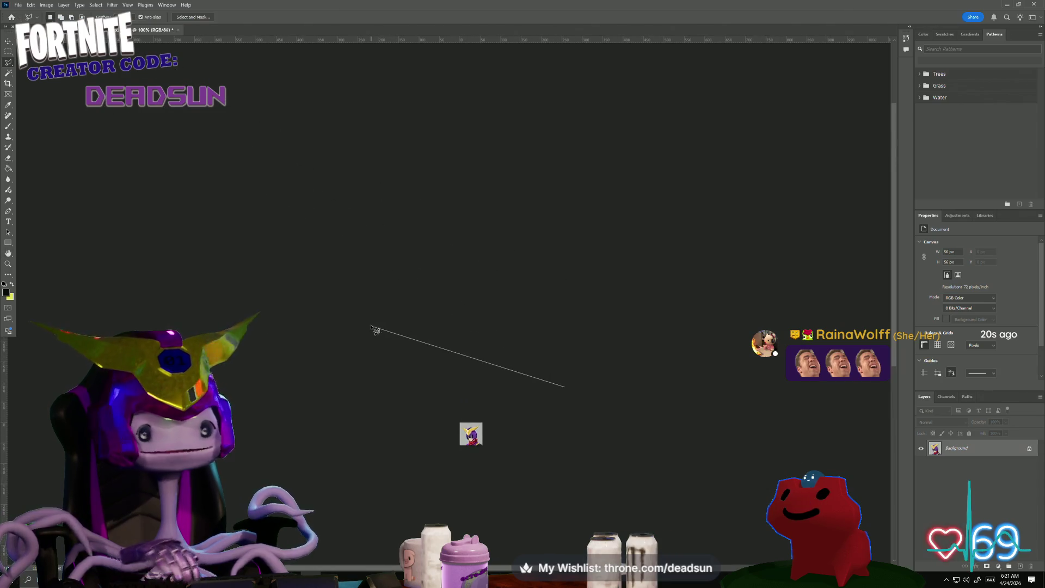
Clear the stray selection and dismiss the empty-selection warning.
{"action": "left_click", "coordinate": [372, 327]}
{"action": "double_click", "coordinate": [486, 381]}
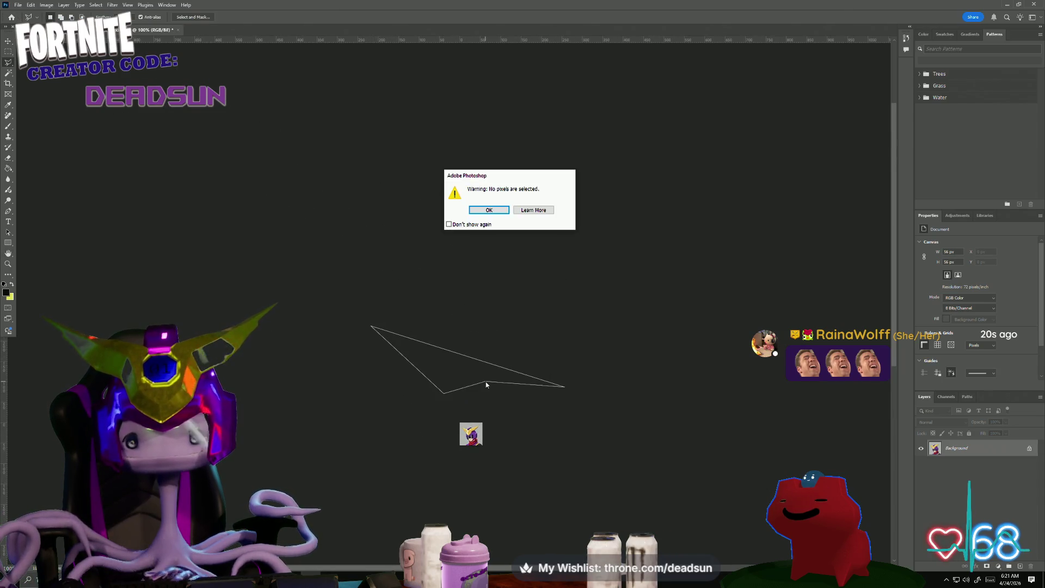
{"action": "left_click", "coordinate": [489, 213]}
Save the image as nixss56.png on the desktop, accepting the PNG options.
{"action": "left_click", "coordinate": [18, 5]}
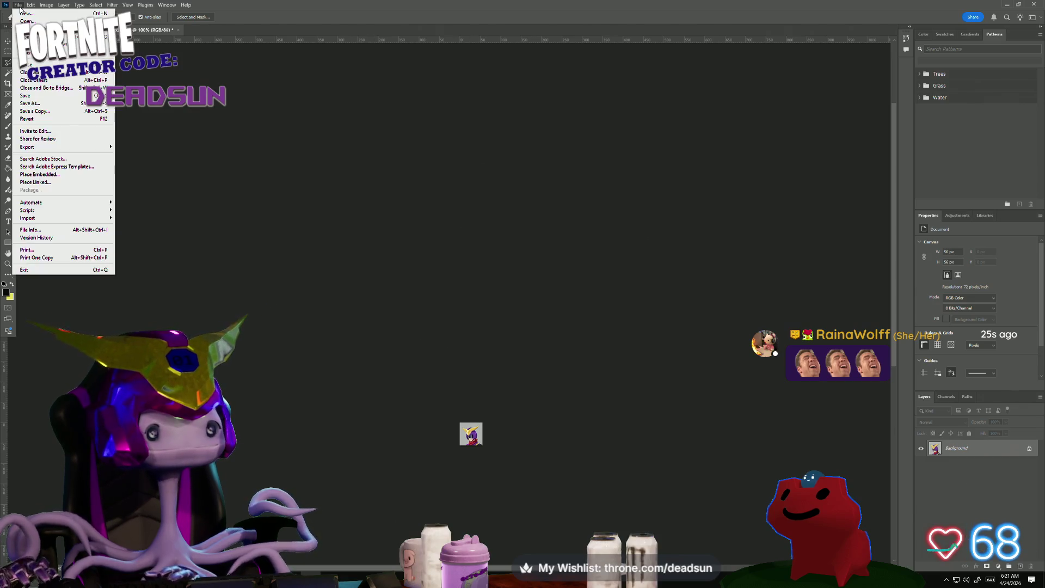
{"action": "left_click", "coordinate": [42, 104]}
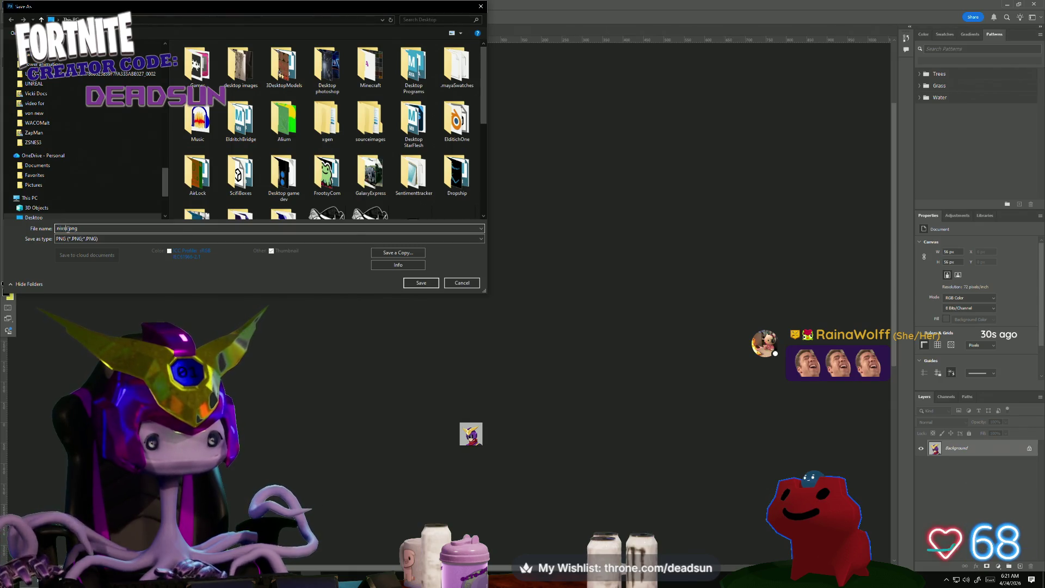
{"action": "type", "text": "56"}
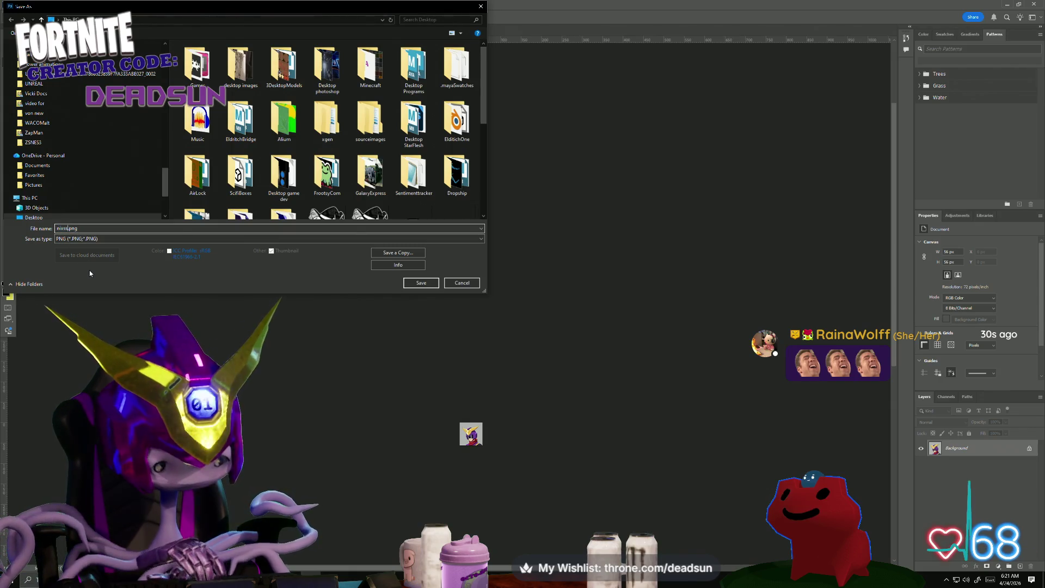
{"action": "left_click", "coordinate": [421, 283]}
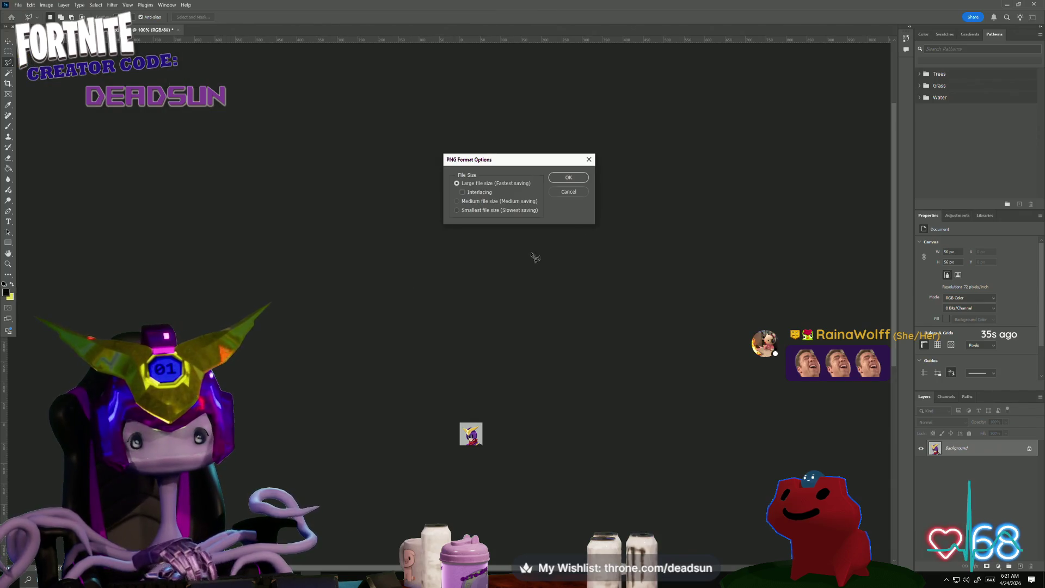
{"action": "left_click", "coordinate": [569, 178]}
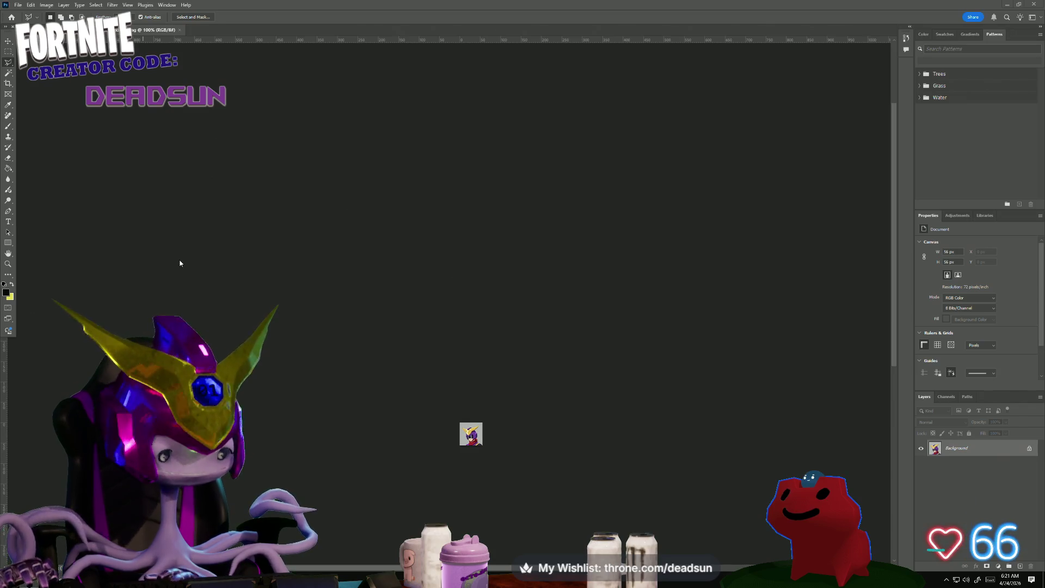
{"action": "left_click", "coordinate": [46, 5]}
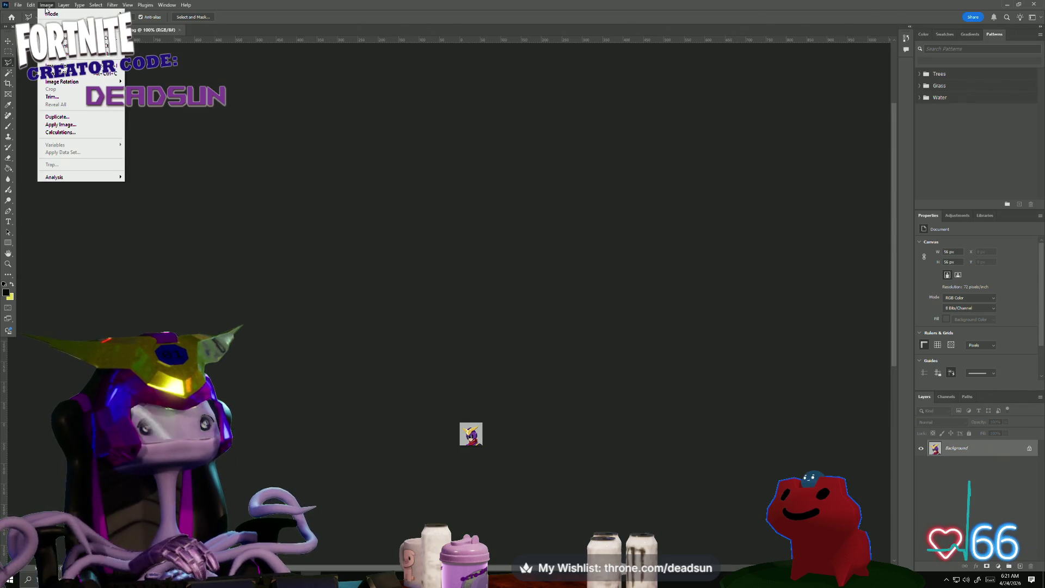
Resize the portrait to 28×28 pixels in Image Size.
{"action": "left_click", "coordinate": [59, 79]}
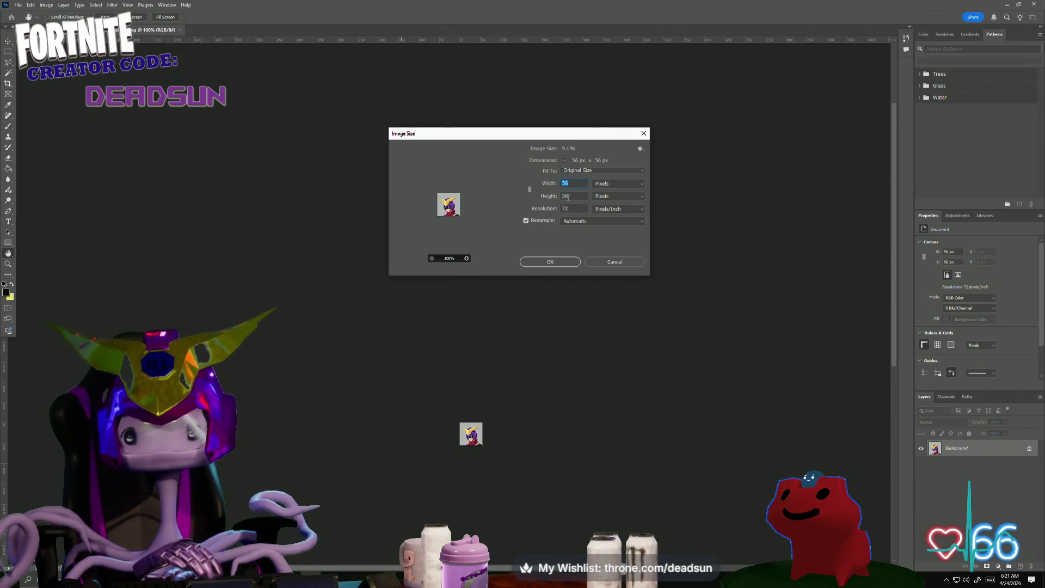
{"action": "type", "text": "28"}
{"action": "double_click", "coordinate": [586, 194]}
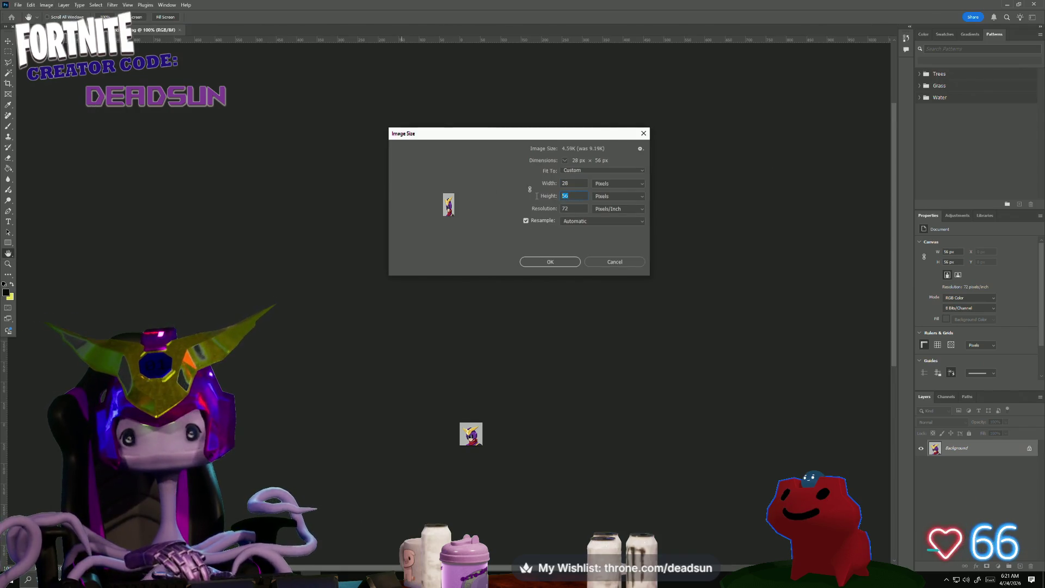
{"action": "type", "text": "28"}
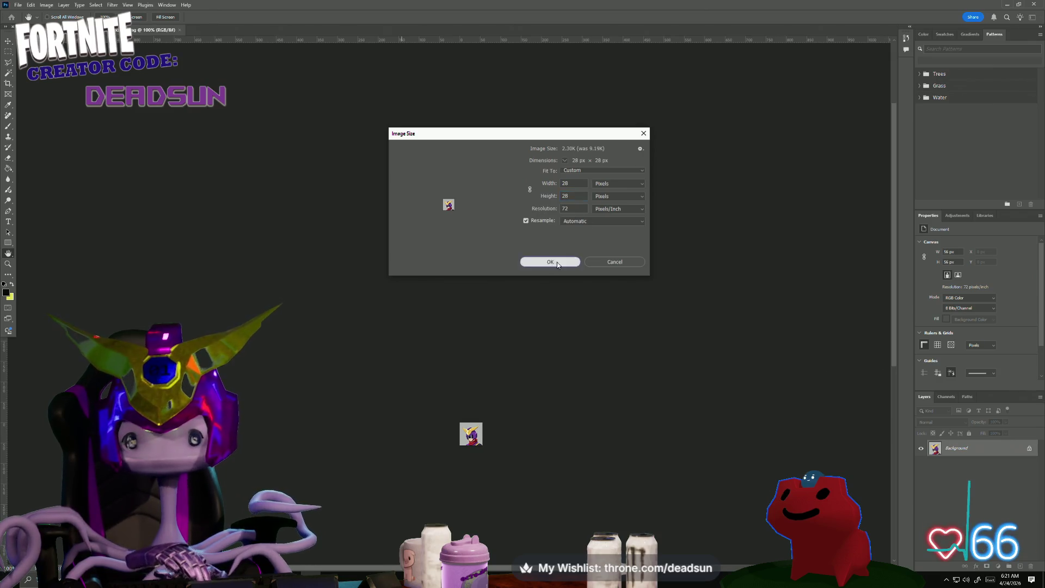
{"action": "left_click", "coordinate": [550, 262]}
Save the icon on the desktop as nixss28.png, accepting the PNG options.
{"action": "left_click", "coordinate": [18, 5]}
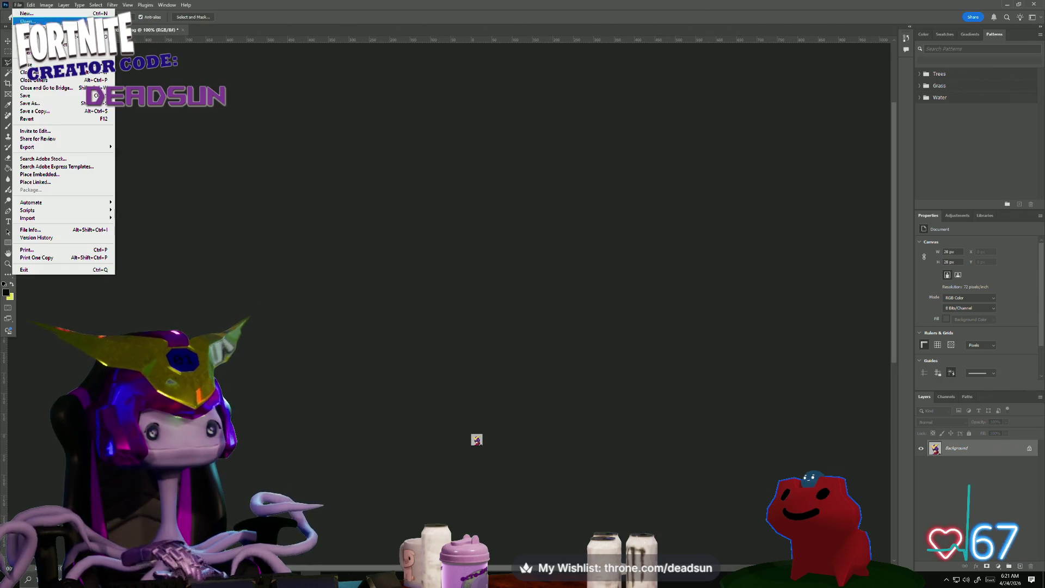
{"action": "left_click", "coordinate": [32, 103]}
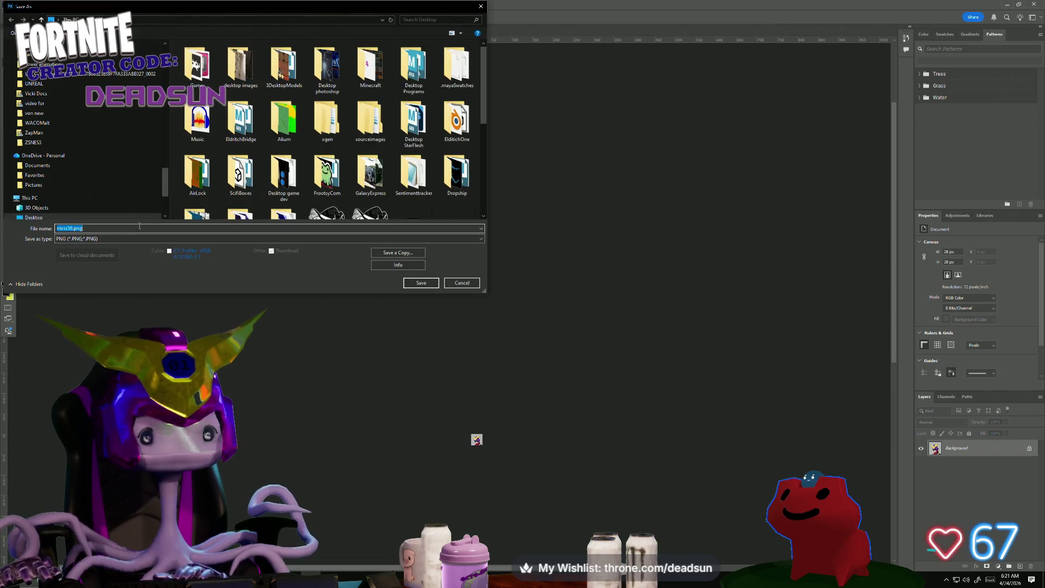
{"action": "scroll", "coordinate": [371, 174], "scroll_direction": "down", "scroll_amount": 10}
{"action": "left_click", "coordinate": [284, 190]}
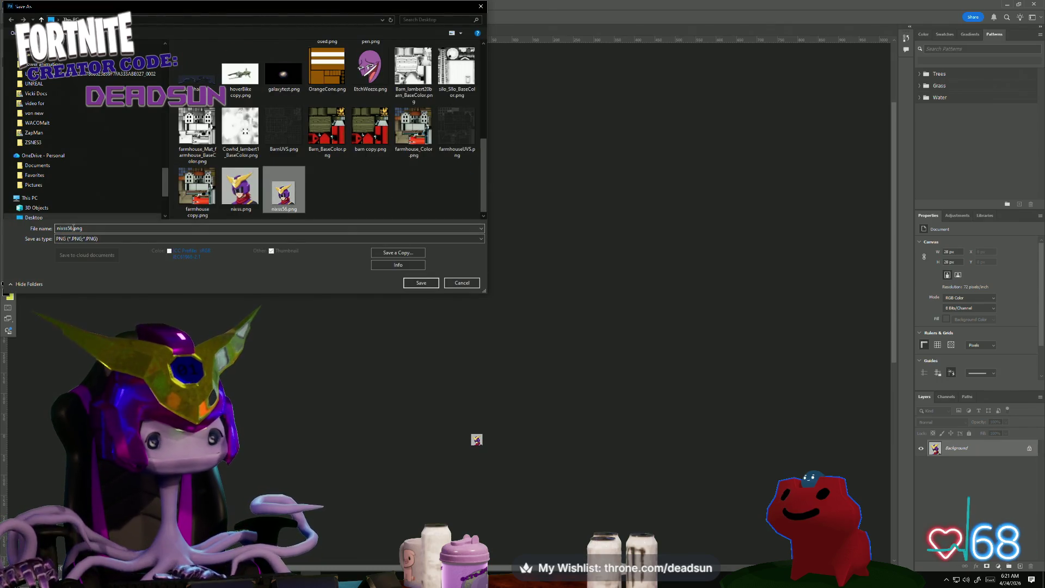
{"action": "double_click", "coordinate": [70, 228]}
{"action": "left_click", "coordinate": [69, 228]}
{"action": "key", "text": "BackSpace"}
{"action": "key", "text": "BackSpace"}
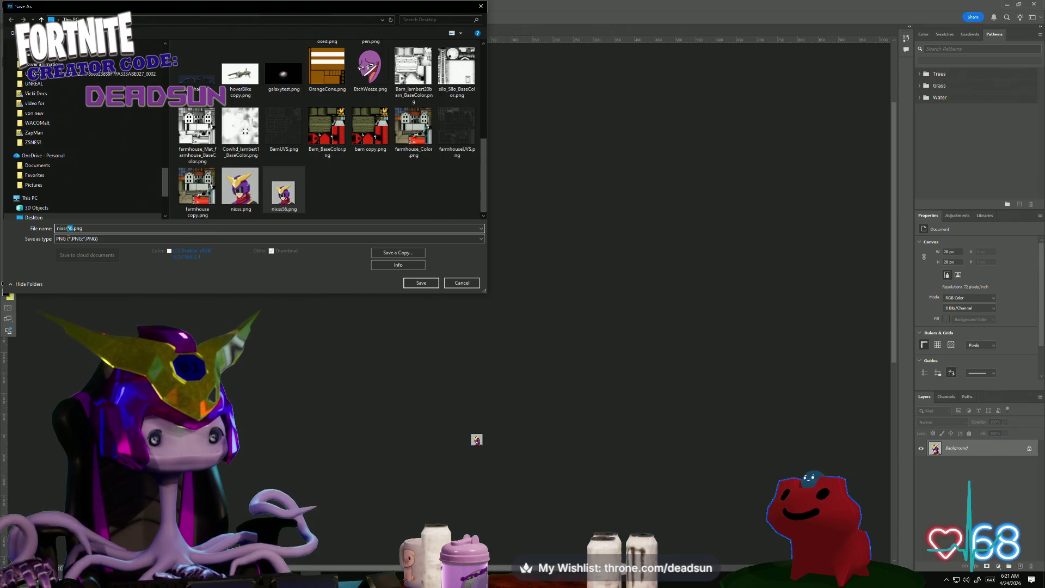
{"action": "type", "text": "28"}
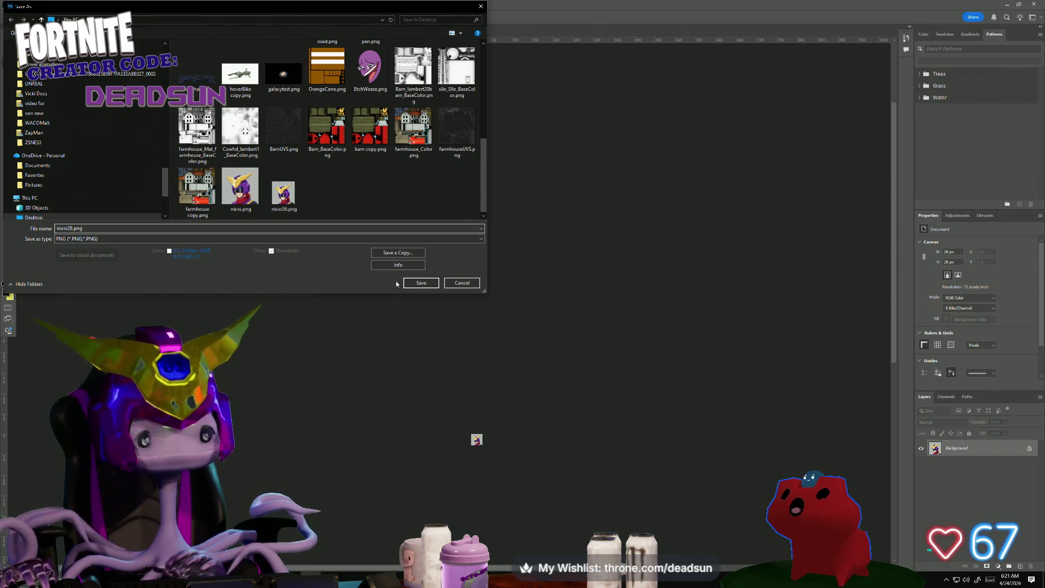
{"action": "left_click", "coordinate": [421, 283]}
{"action": "left_click", "coordinate": [577, 179]}
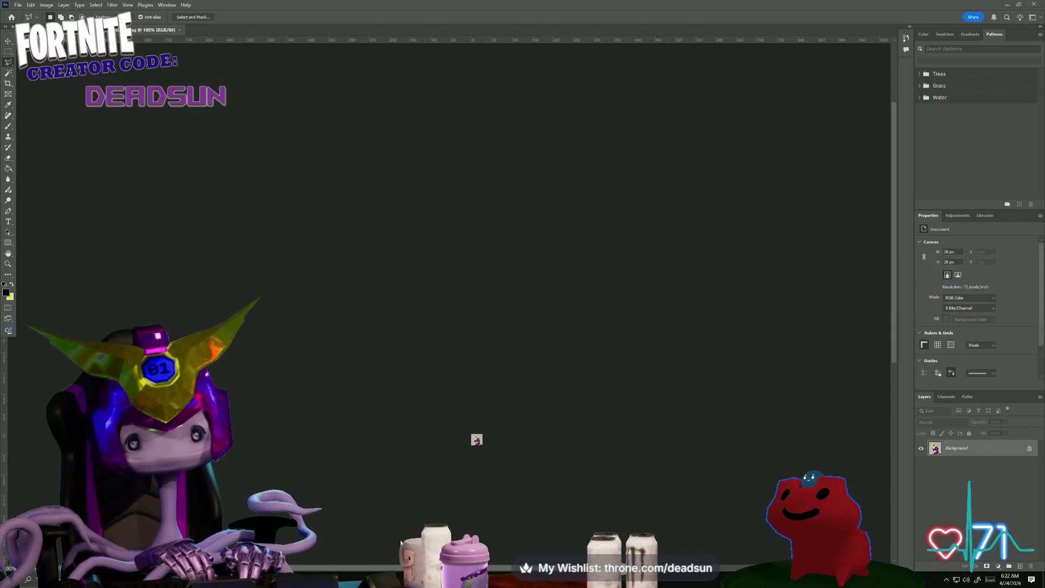
{"action": "mouse_move", "coordinate": [985, 11]}
{"action": "left_mouse_down"}
{"action": "mouse_move", "coordinate": [719, 332]}
{"action": "mouse_move", "coordinate": [925, 152]}
{"action": "mouse_move", "coordinate": [952, 152]}
{"action": "left_mouse_up"}
Close Photoshop, restore the Twitch stream in Firefox, and open the channel's power-ups and rewards.
{"action": "left_click", "coordinate": [952, 153]}
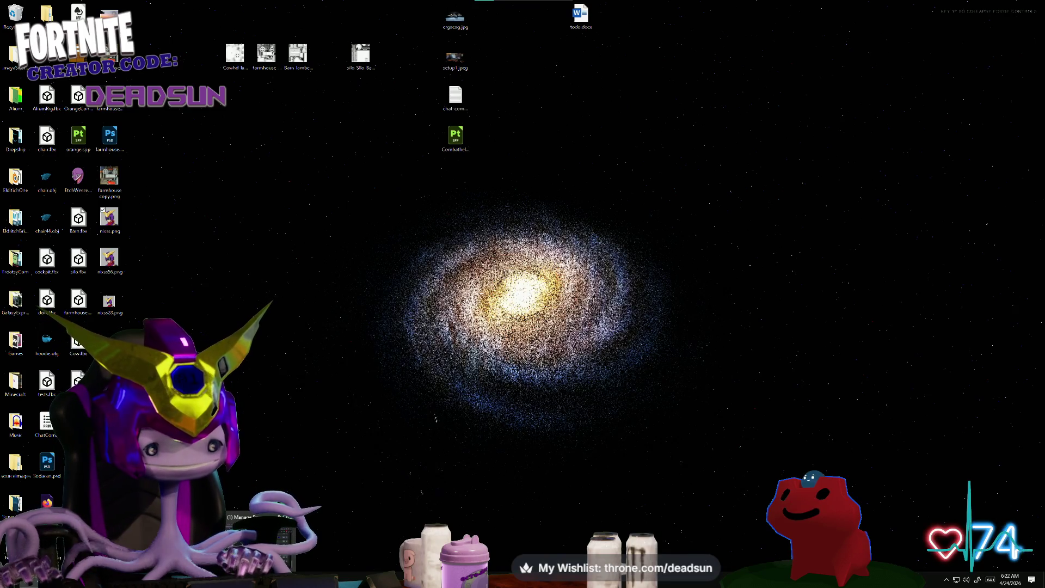
{"action": "left_click", "coordinate": [260, 542]}
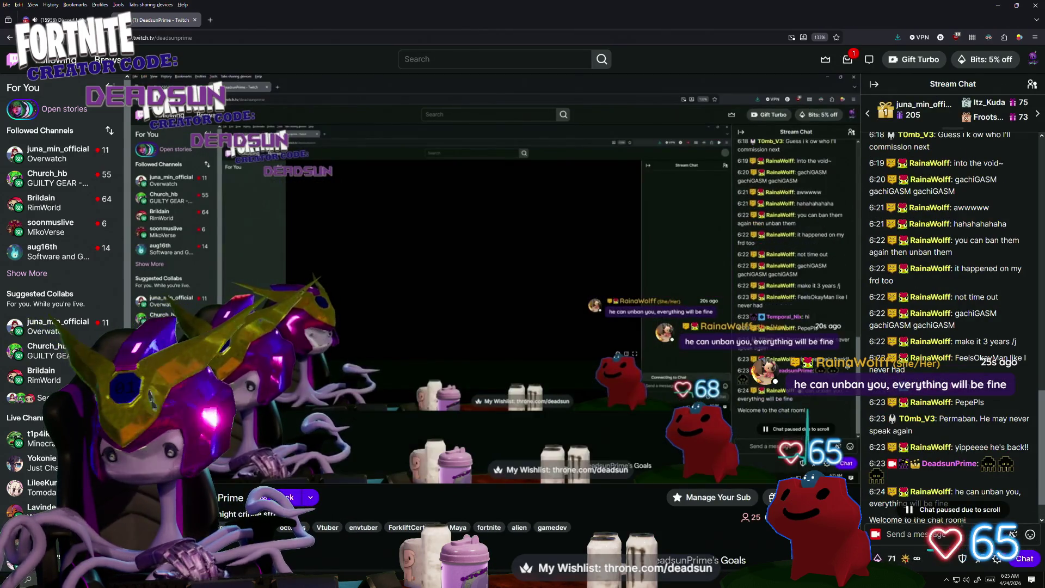
{"action": "left_click", "coordinate": [898, 558]}
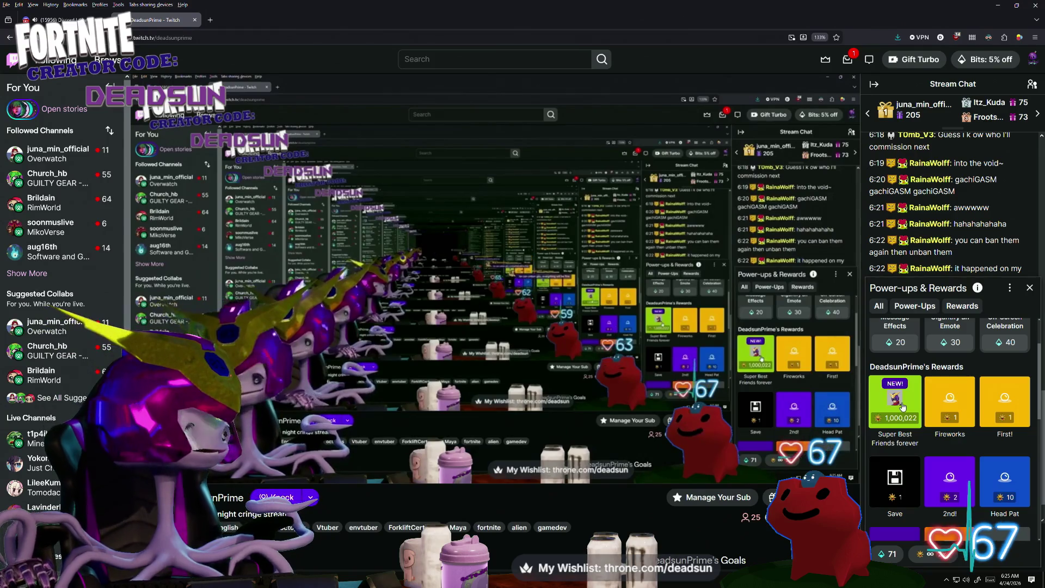
Close the Power-ups & Rewards list.
{"action": "left_click", "coordinate": [1029, 289]}
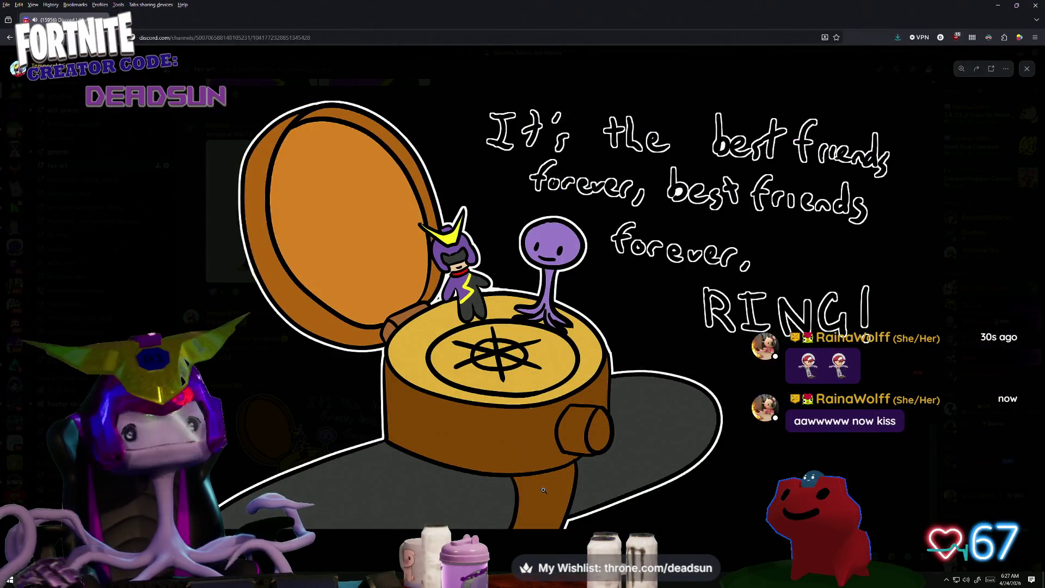
Zoom in on the ring drawing's RING! lettering and compass base, then open its image menu.
{"action": "scroll", "coordinate": [542, 297], "scroll_direction": "up", "scroll_amount": 2}
{"action": "scroll", "coordinate": [485, 381], "scroll_direction": "up", "scroll_amount": 3}
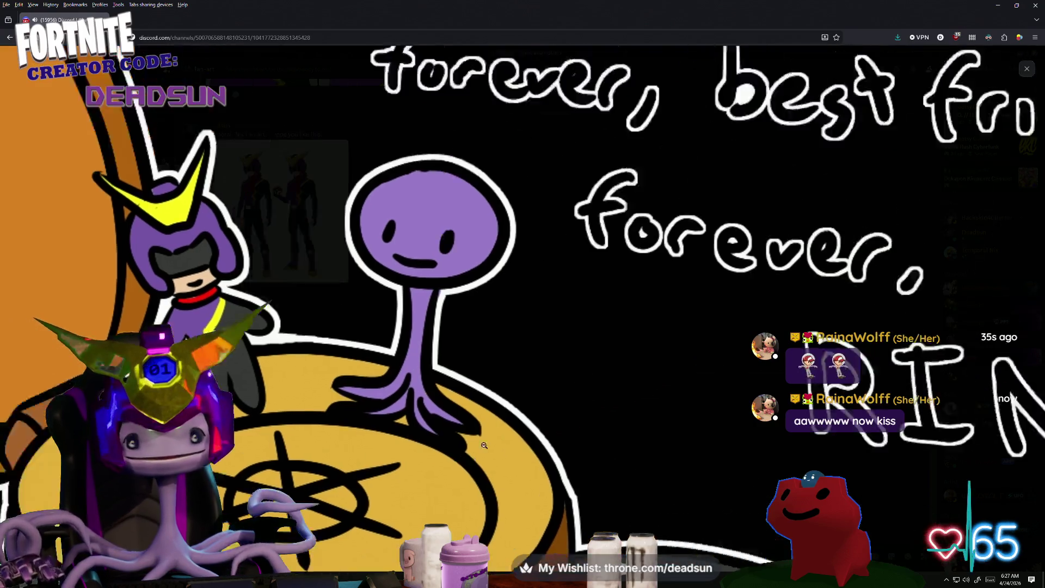
{"action": "scroll", "coordinate": [485, 382], "scroll_direction": "down", "scroll_amount": 5}
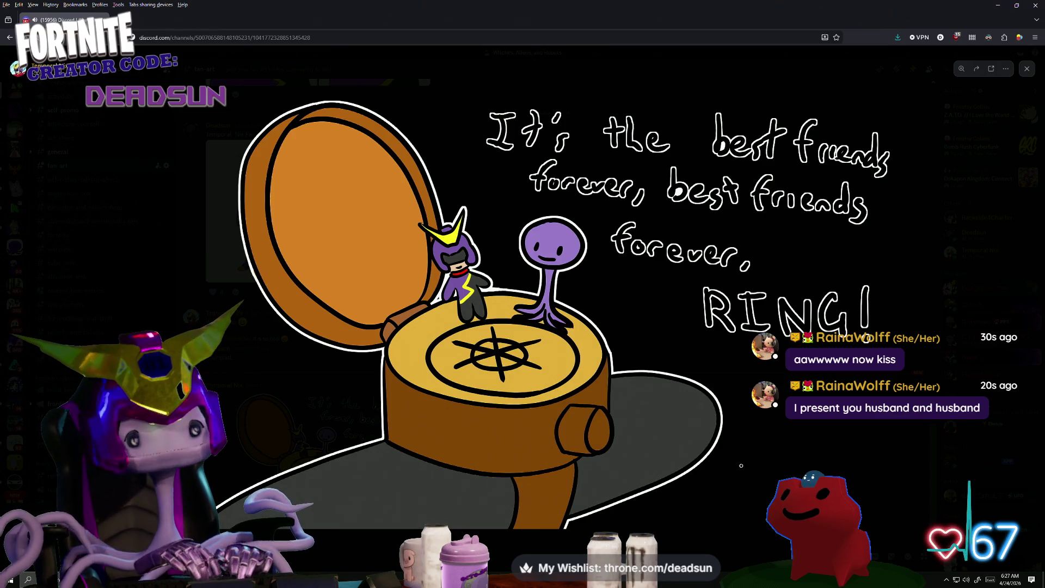
{"action": "left_click", "coordinate": [750, 440]}
{"action": "left_click", "coordinate": [690, 479]}
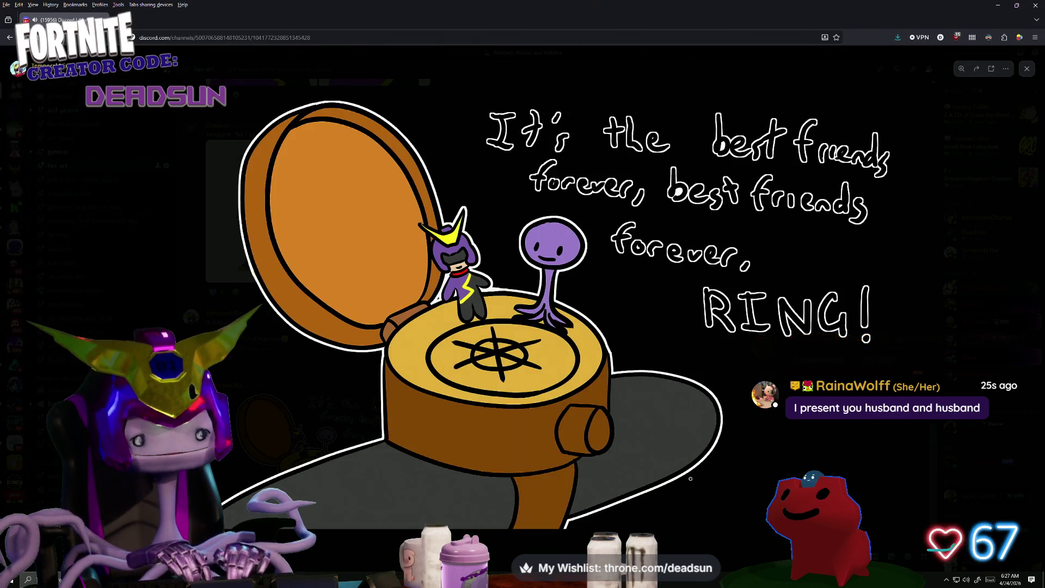
{"action": "left_click", "coordinate": [240, 443]}
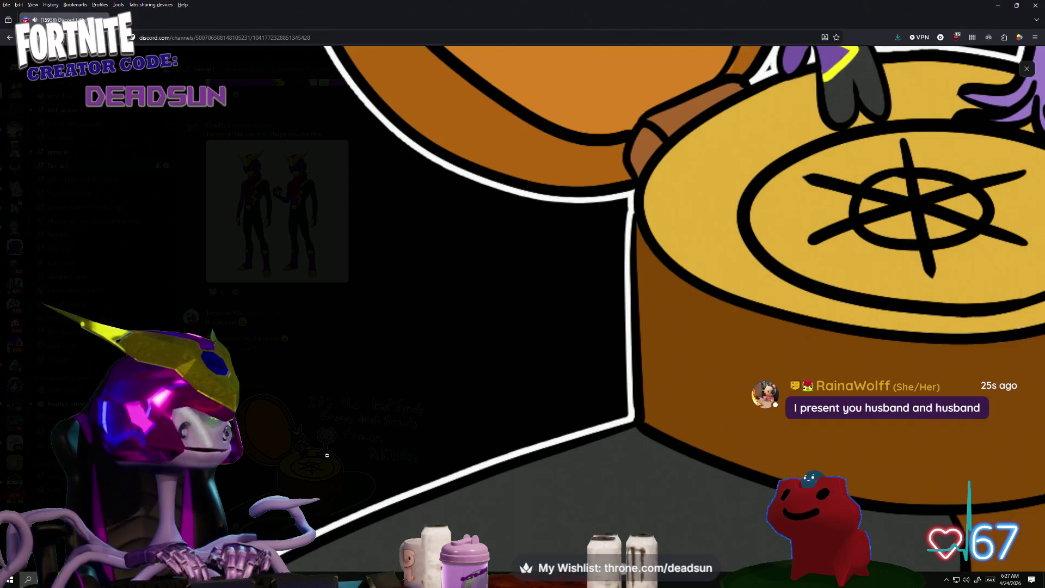
{"action": "left_click", "coordinate": [415, 454]}
{"action": "right_click", "coordinate": [504, 334]}
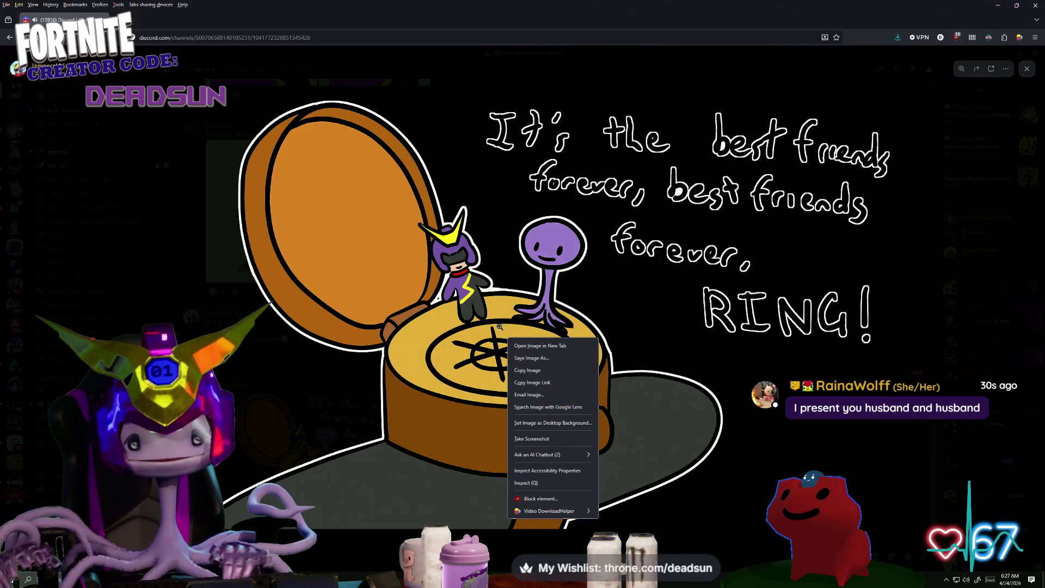
Save the ring drawing to the desktop as BFF_Ring.png.
{"action": "left_click", "coordinate": [500, 327]}
{"action": "right_click", "coordinate": [537, 280]}
{"action": "left_click", "coordinate": [551, 293]}
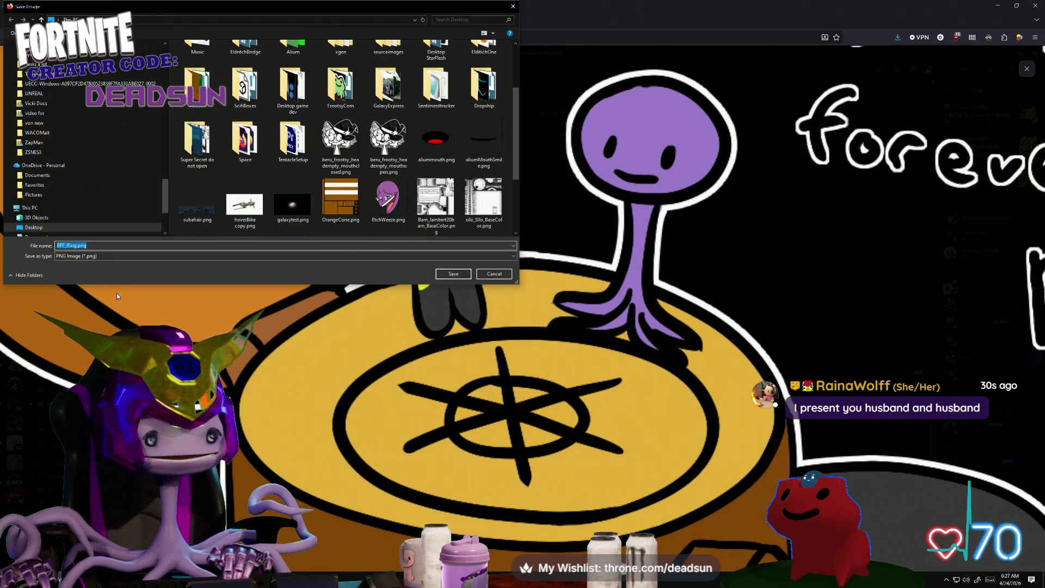
{"action": "left_click", "coordinate": [463, 275]}
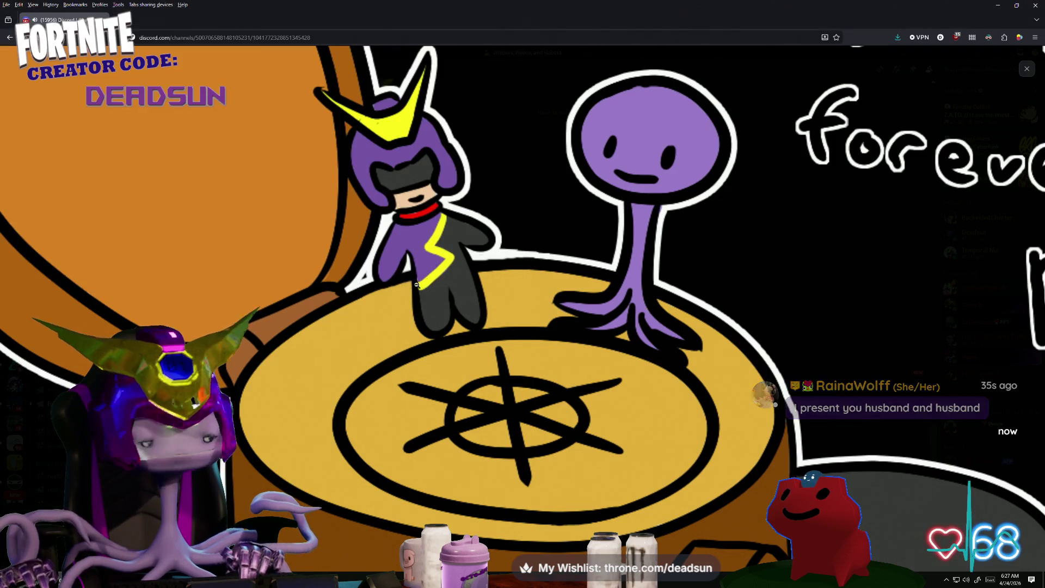
Close the full-screen image view and switch to the general channel.
{"action": "left_click", "coordinate": [314, 347]}
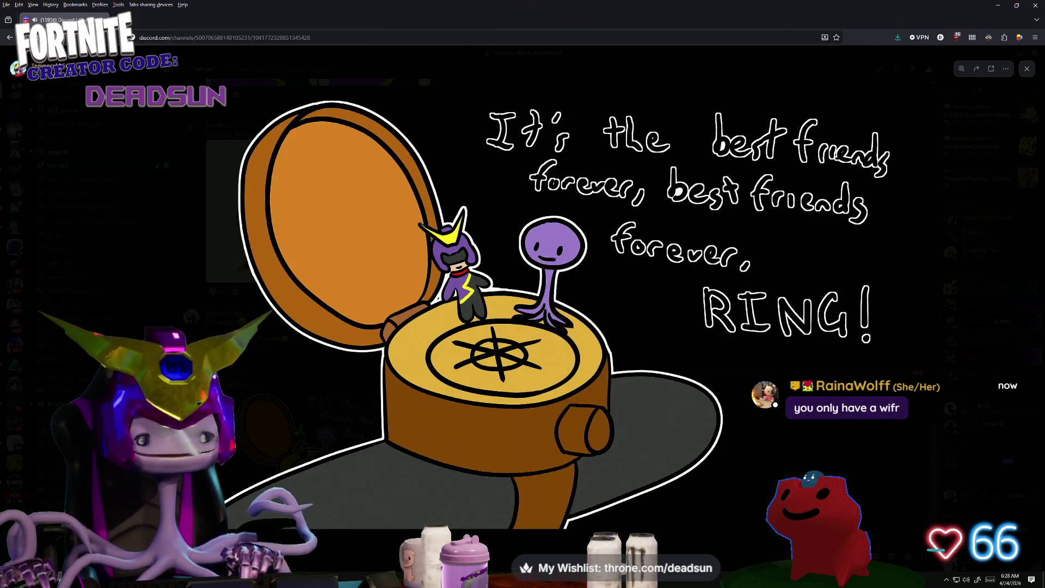
{"action": "left_click", "coordinate": [1027, 69]}
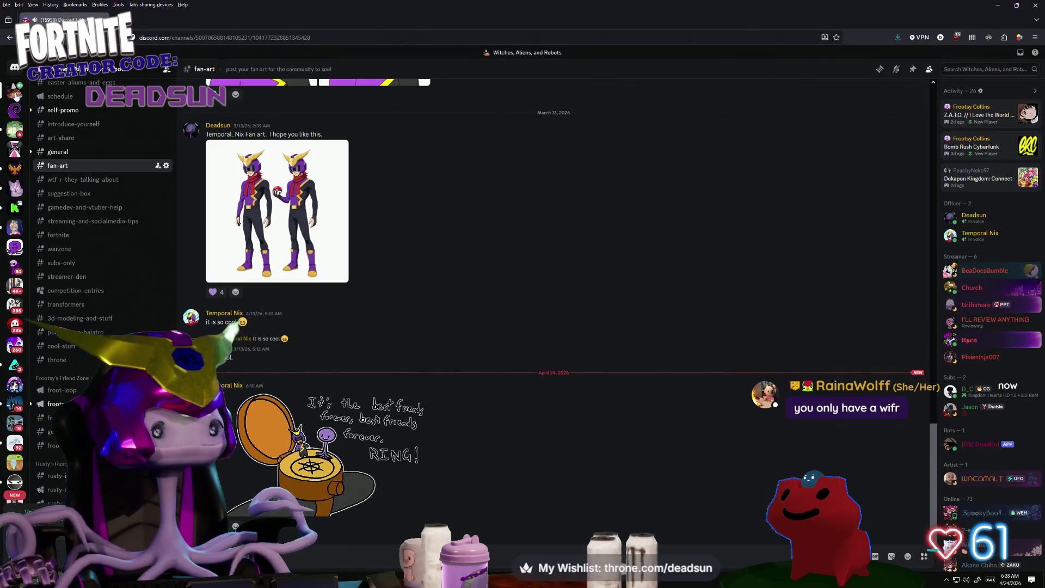
{"action": "left_click", "coordinate": [65, 152]}
Open the posted Super Best Friends forever reward screenshot full size in #general.
{"action": "scroll", "coordinate": [344, 361], "scroll_direction": "down", "scroll_amount": 5}
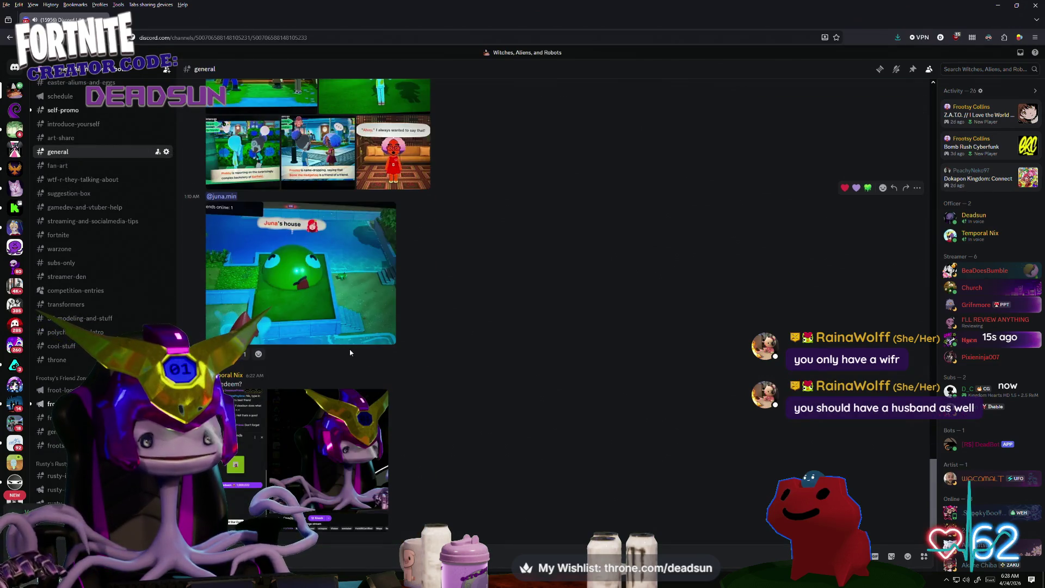
{"action": "left_click", "coordinate": [348, 433]}
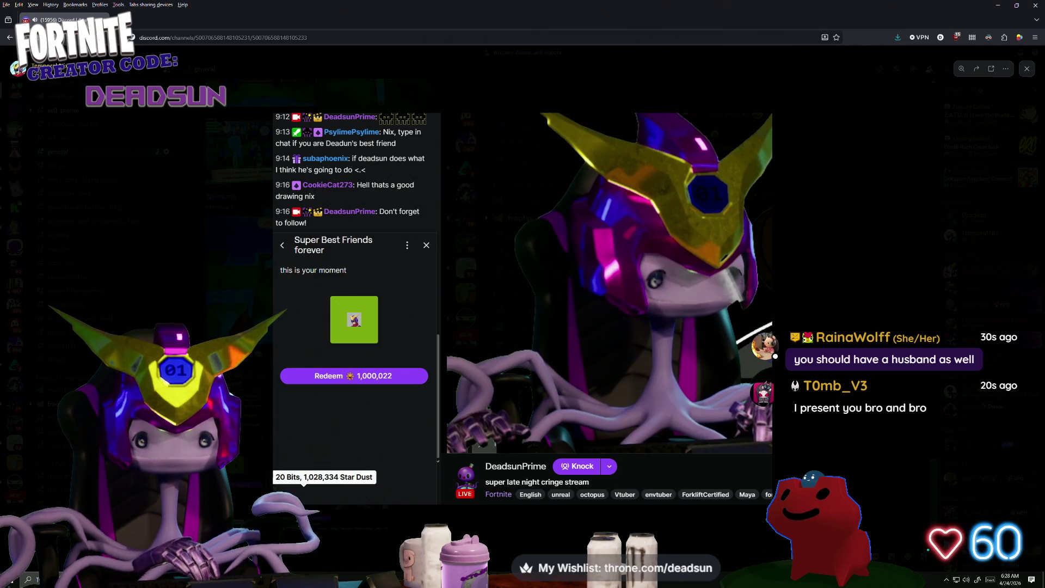
Scroll up through the screenshots shared in #general.
{"action": "scroll", "coordinate": [260, 363], "scroll_direction": "up", "scroll_amount": 3}
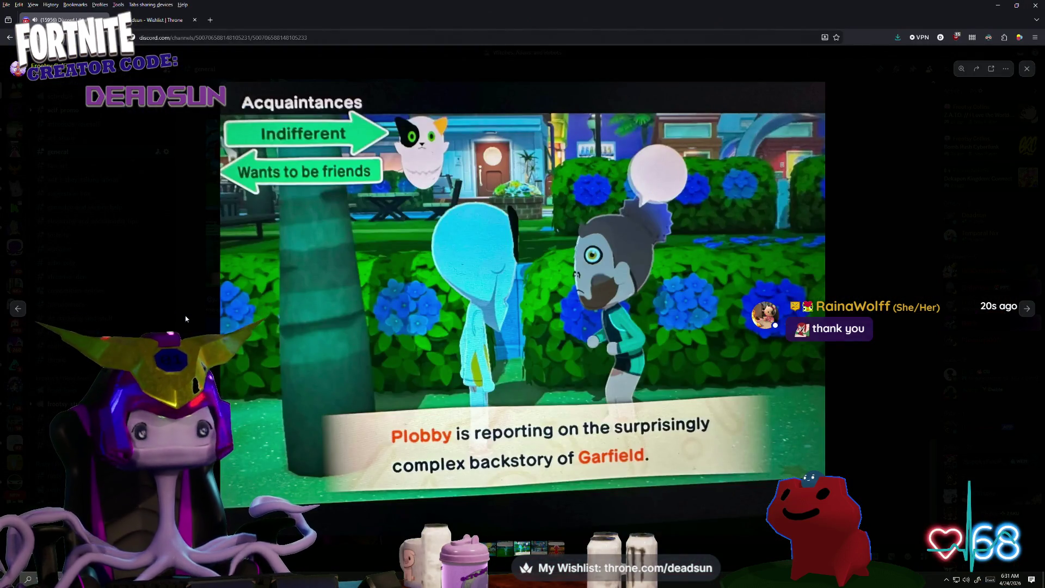
Close the enlarged screenshot, then view and close the library screenshot at full size.
{"action": "left_click", "coordinate": [186, 319]}
{"action": "scroll", "coordinate": [265, 299], "scroll_direction": "up", "scroll_amount": 5}
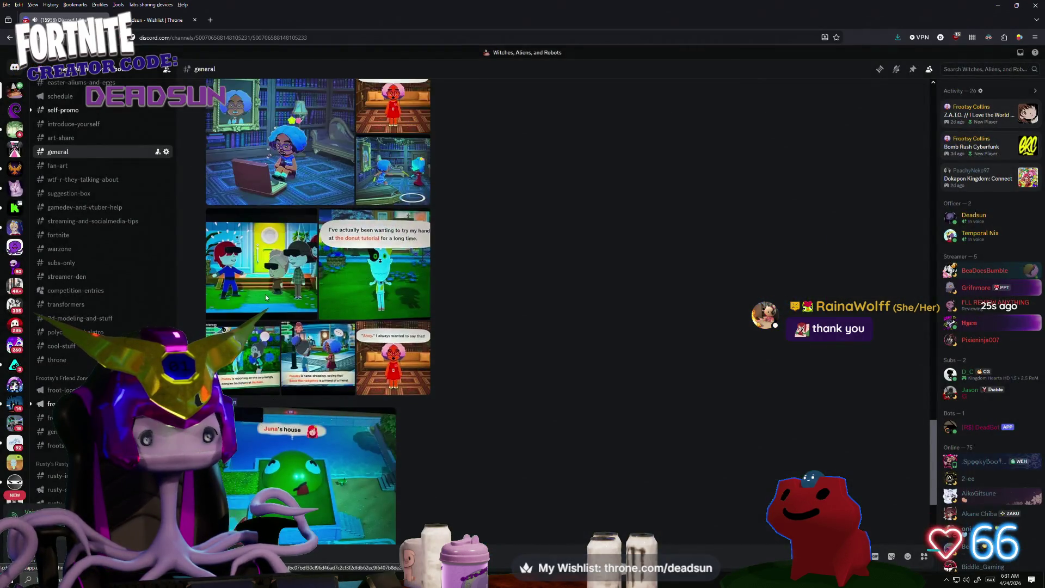
{"action": "left_click", "coordinate": [279, 284]}
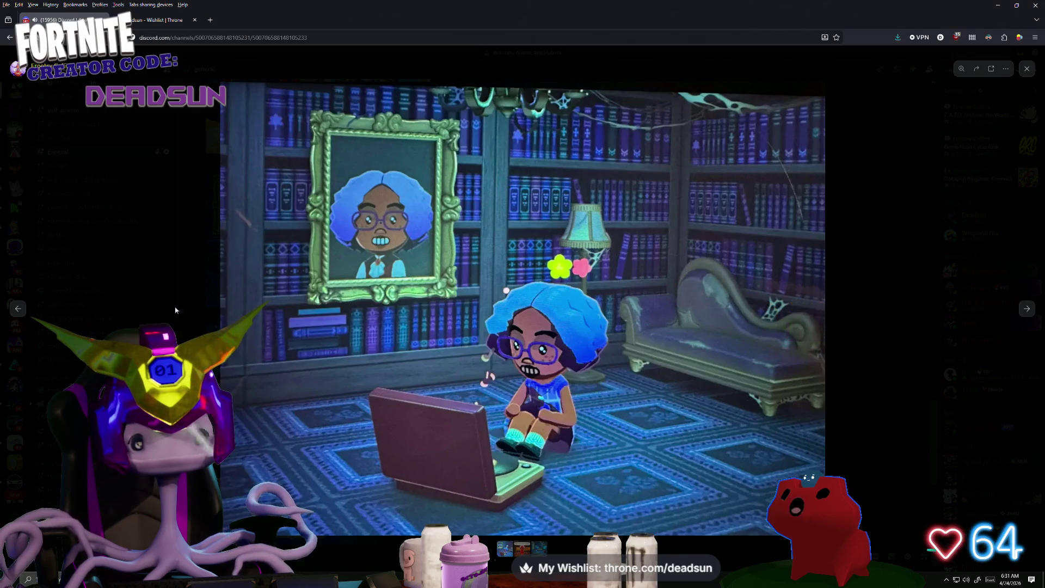
{"action": "left_click", "coordinate": [175, 310]}
Scroll further up the chat, then enlarge and close the Juna's house image.
{"action": "scroll", "coordinate": [244, 291], "scroll_direction": "up", "scroll_amount": 3}
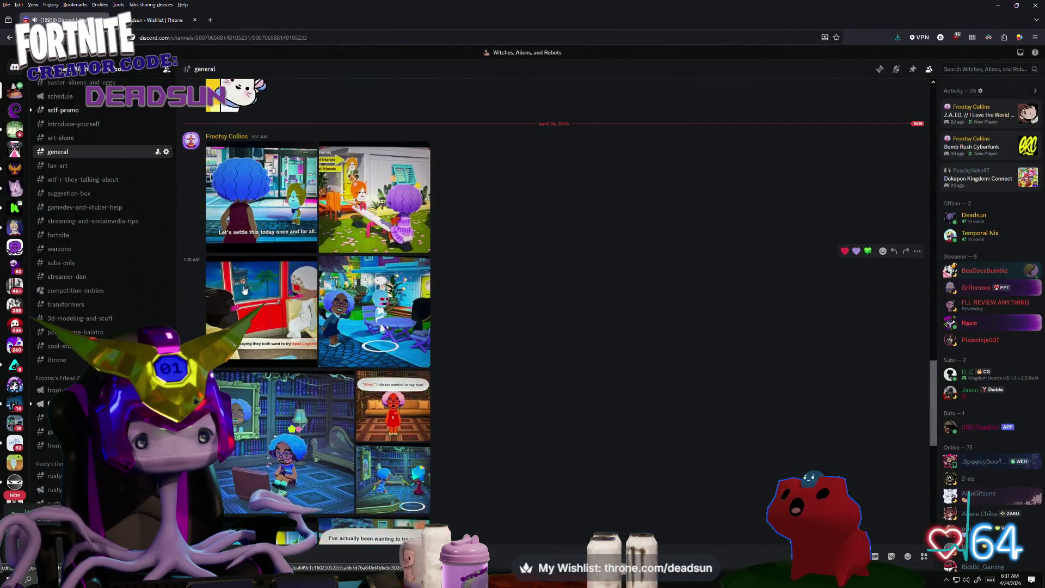
{"action": "scroll", "coordinate": [248, 292], "scroll_direction": "up", "scroll_amount": 2}
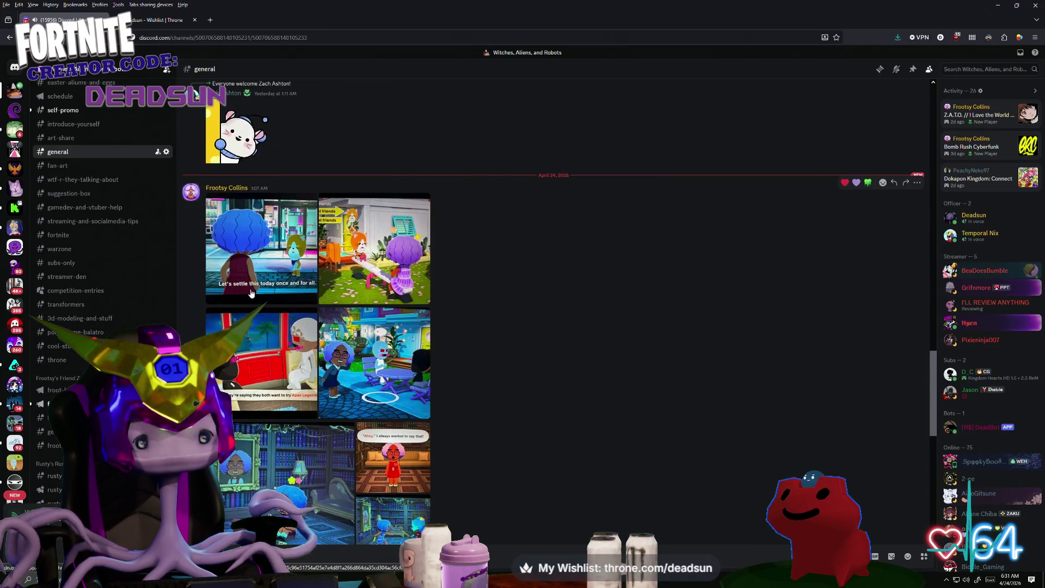
{"action": "scroll", "coordinate": [251, 293], "scroll_direction": "up", "scroll_amount": 2}
{"action": "scroll", "coordinate": [245, 290], "scroll_direction": "up", "scroll_amount": 3}
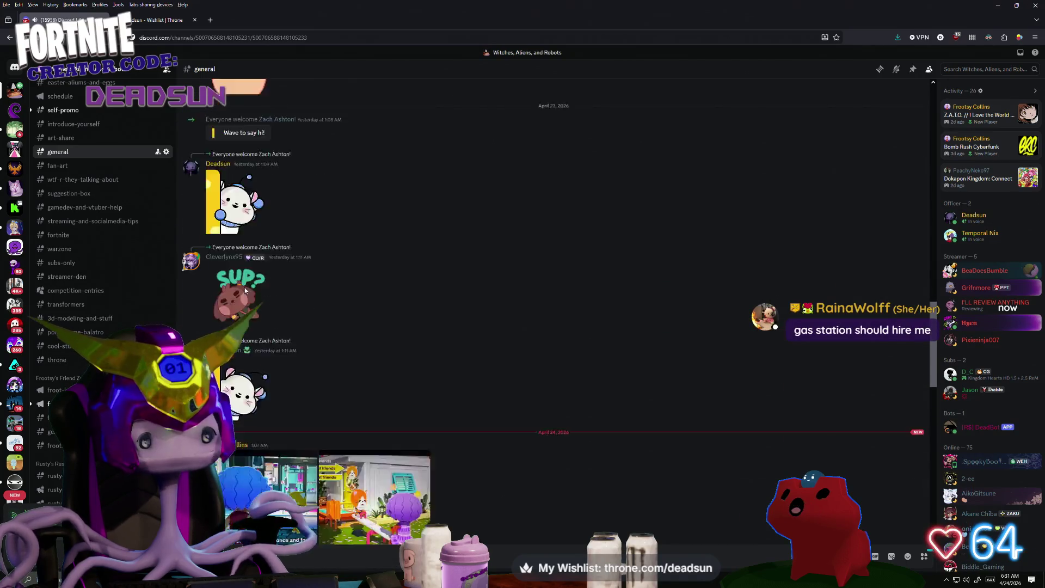
{"action": "scroll", "coordinate": [243, 289], "scroll_direction": "down", "scroll_amount": 10}
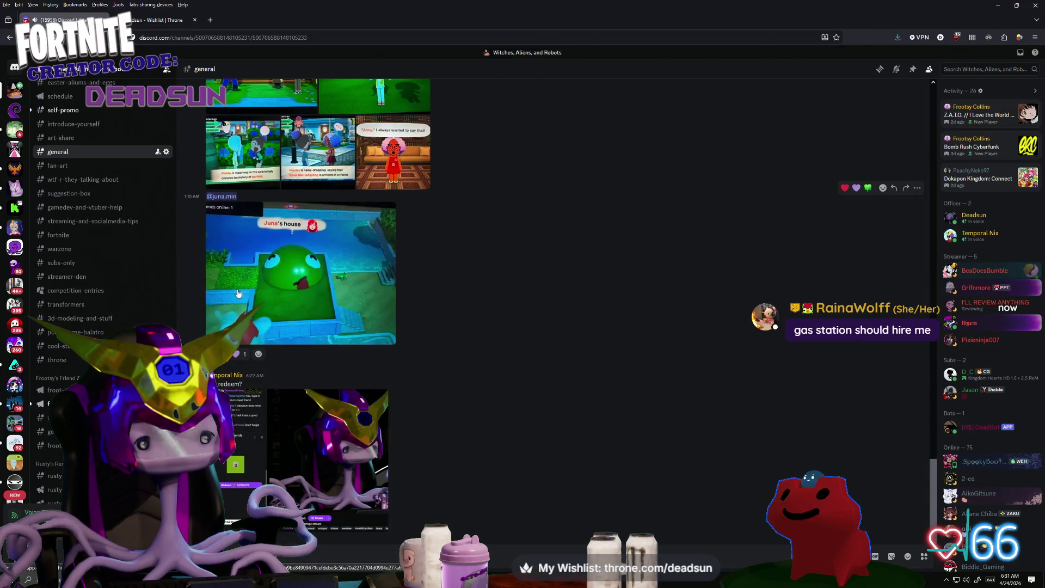
{"action": "left_click", "coordinate": [272, 284]}
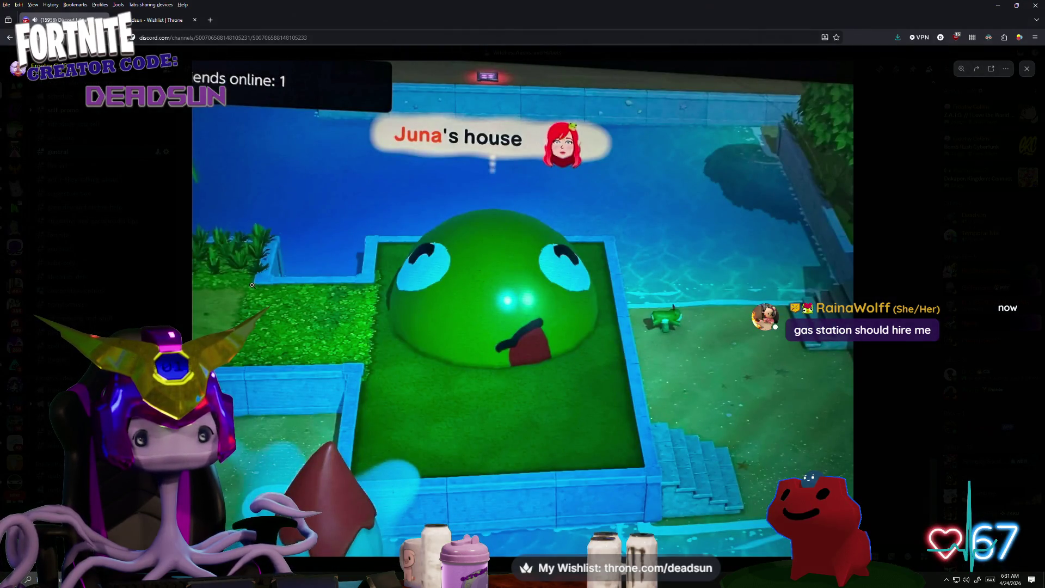
{"action": "left_click", "coordinate": [146, 306]}
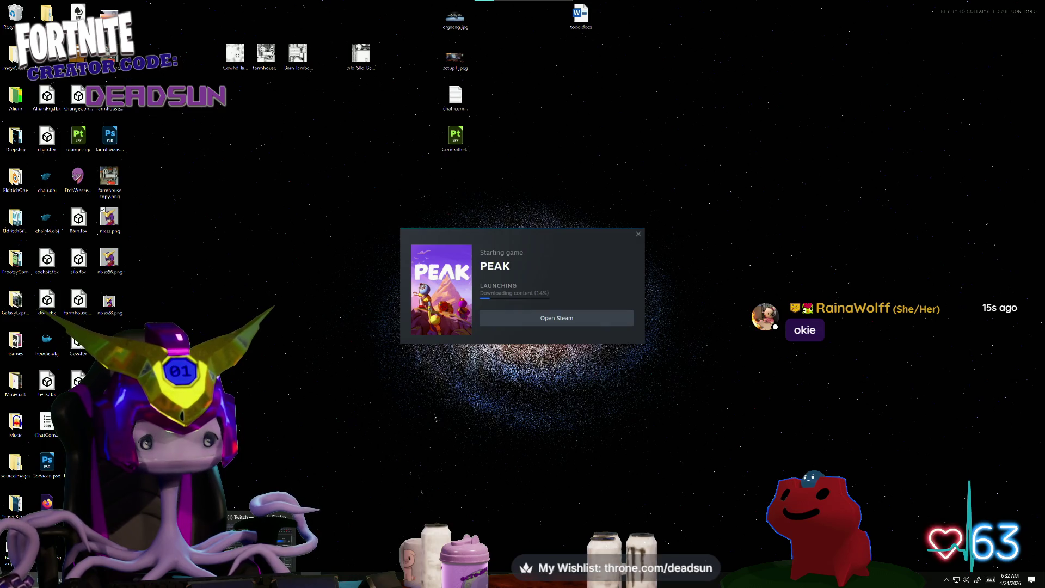
{"action": "mouse_move", "coordinate": [381, 580]}
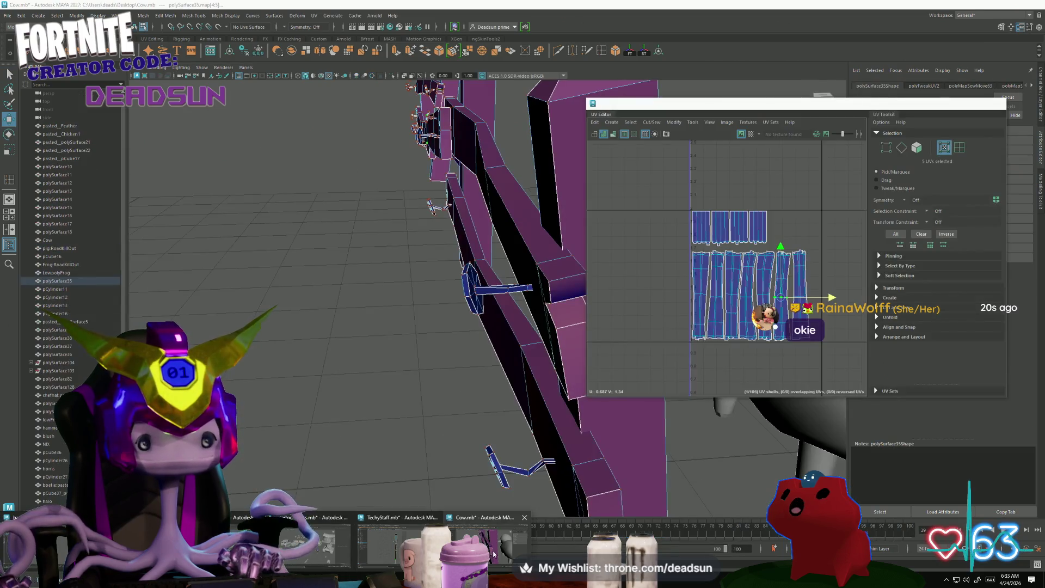
Bring the Cow scene to the front and tumble the view toward the fence and barn.
{"action": "left_click", "coordinate": [493, 554]}
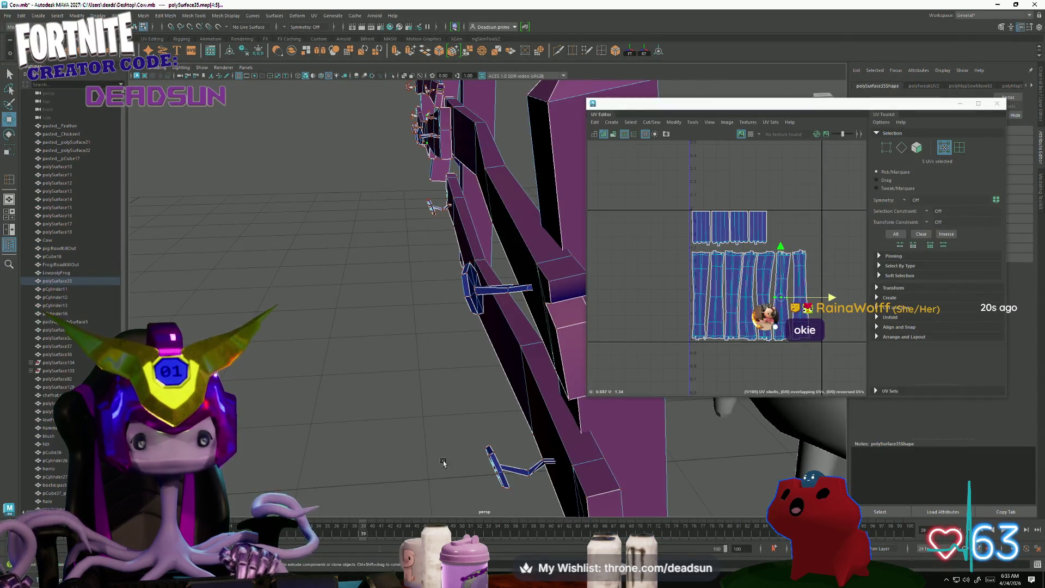
{"action": "scroll", "coordinate": [452, 310], "scroll_direction": "down", "scroll_amount": 5}
{"action": "left_click_drag", "start_coordinate": [341, 273], "coordinate": [341, 294], "text": "alt"}
{"action": "scroll", "coordinate": [764, 298], "scroll_direction": "up", "scroll_amount": 3}
{"action": "mouse_move", "coordinate": [462, 327]}
{"action": "left_mouse_down", "text": "alt"}
{"action": "mouse_move", "coordinate": [497, 336]}
{"action": "mouse_move", "coordinate": [523, 262]}
{"action": "left_mouse_up", "text": "alt"}
{"action": "scroll", "coordinate": [737, 296], "scroll_direction": "down", "scroll_amount": 3}
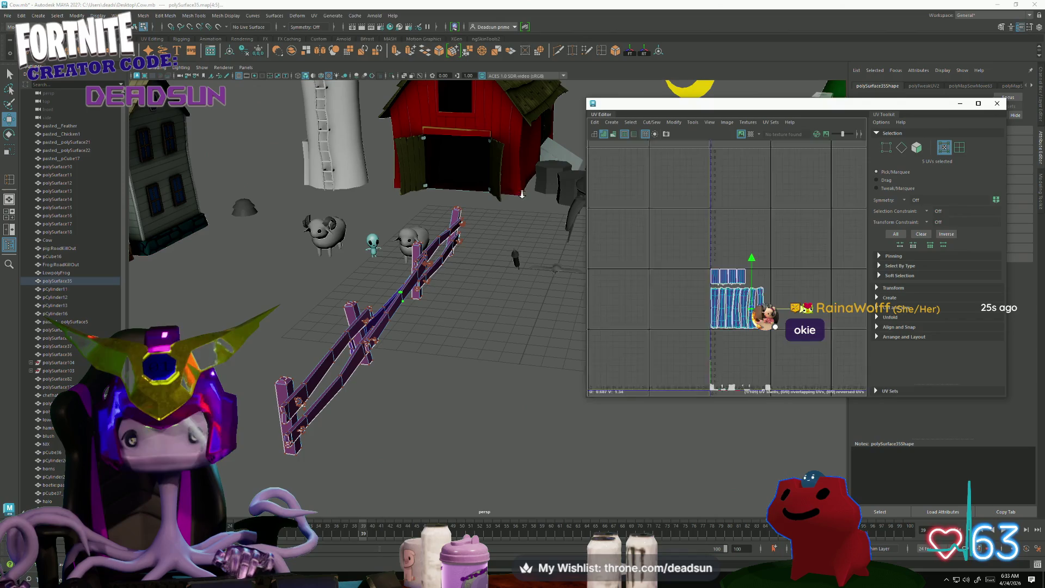
Inspect the fence UV shells while orbiting along the fence, then deselect it and show the house.
{"action": "mouse_move", "coordinate": [730, 305]}
{"action": "middle_mouse_down", "text": "alt"}
{"action": "mouse_move", "coordinate": [705, 251]}
{"action": "mouse_move", "coordinate": [713, 190]}
{"action": "mouse_move", "coordinate": [722, 307]}
{"action": "middle_mouse_up", "text": "alt"}
{"action": "scroll", "coordinate": [713, 191], "scroll_direction": "up", "scroll_amount": 3}
{"action": "scroll", "coordinate": [723, 308], "scroll_direction": "up", "scroll_amount": 1}
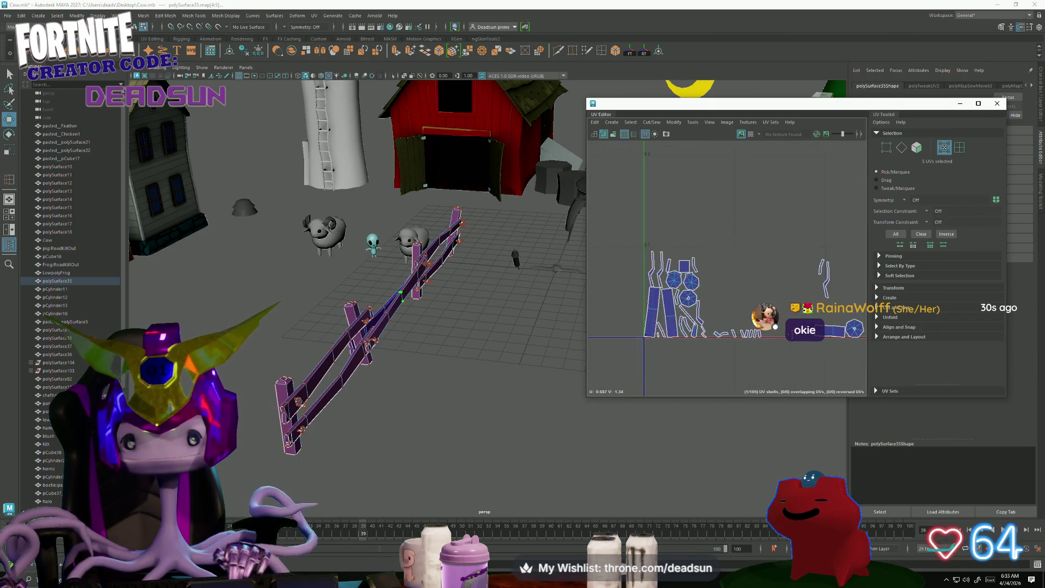
{"action": "middle_click_drag", "start_coordinate": [588, 329], "coordinate": [634, 338], "text": "alt"}
{"action": "mouse_move", "coordinate": [544, 343]}
{"action": "left_mouse_down", "text": "alt"}
{"action": "mouse_move", "coordinate": [434, 348]}
{"action": "mouse_move", "coordinate": [456, 348]}
{"action": "mouse_move", "coordinate": [492, 405]}
{"action": "mouse_move", "coordinate": [550, 381]}
{"action": "mouse_move", "coordinate": [577, 354]}
{"action": "left_mouse_up", "text": "alt"}
{"action": "scroll", "coordinate": [619, 283], "scroll_direction": "down", "scroll_amount": 3}
{"action": "mouse_move", "coordinate": [620, 256]}
{"action": "middle_mouse_down", "text": "alt"}
{"action": "mouse_move", "coordinate": [619, 305]}
{"action": "mouse_move", "coordinate": [654, 302]}
{"action": "mouse_move", "coordinate": [629, 351]}
{"action": "middle_mouse_up", "text": "alt"}
{"action": "scroll", "coordinate": [654, 300], "scroll_direction": "down", "scroll_amount": 4}
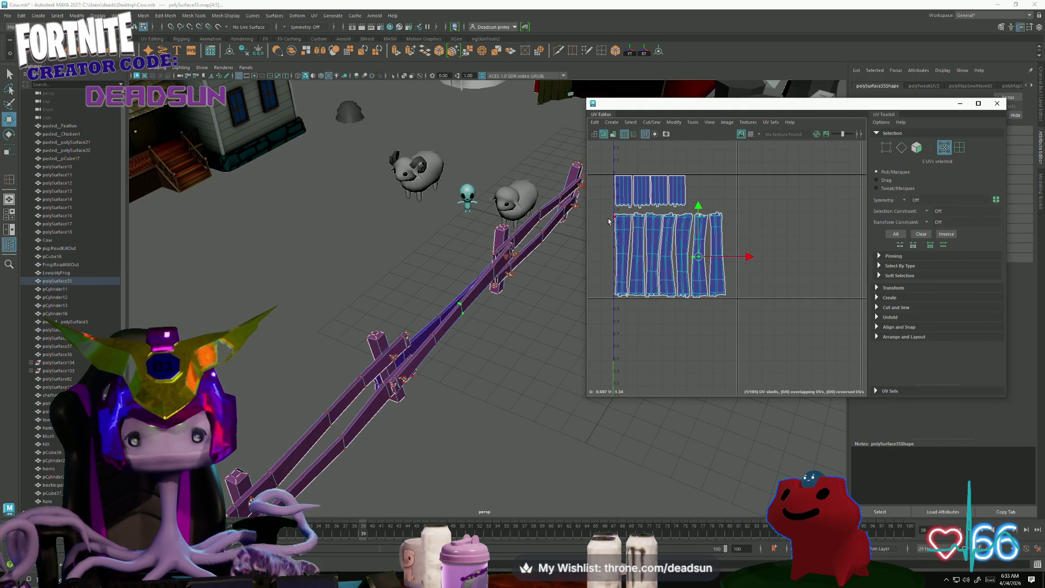
{"action": "right_click_drag", "start_coordinate": [425, 320], "coordinate": [505, 306]}
{"action": "left_click", "coordinate": [504, 306]}
{"action": "left_click_drag", "start_coordinate": [505, 306], "coordinate": [453, 357], "text": "alt"}
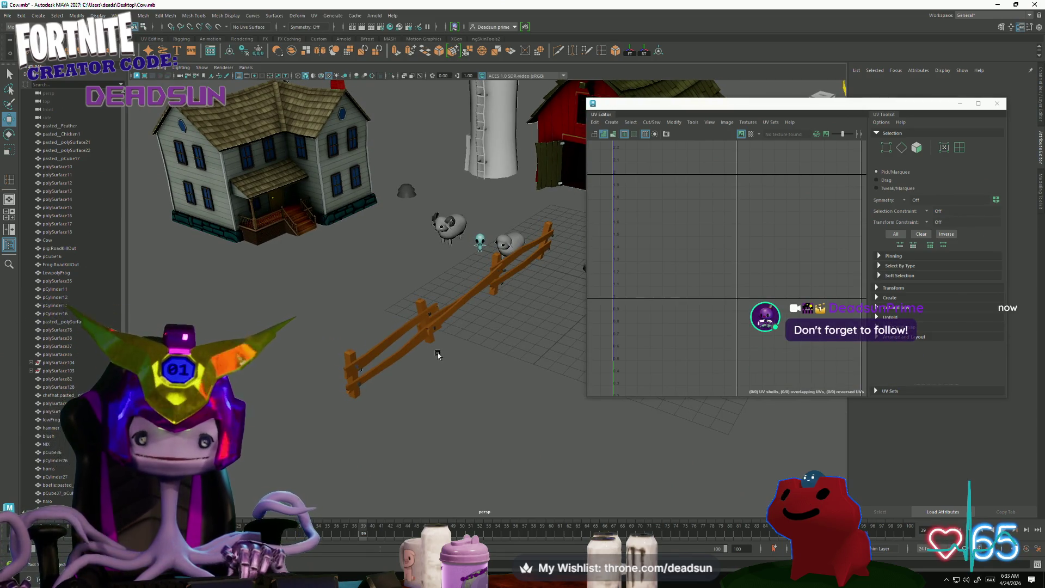
Close the UV Editor, save the Cow.mb scene, and minimize Maya.
{"action": "left_click", "coordinate": [997, 103]}
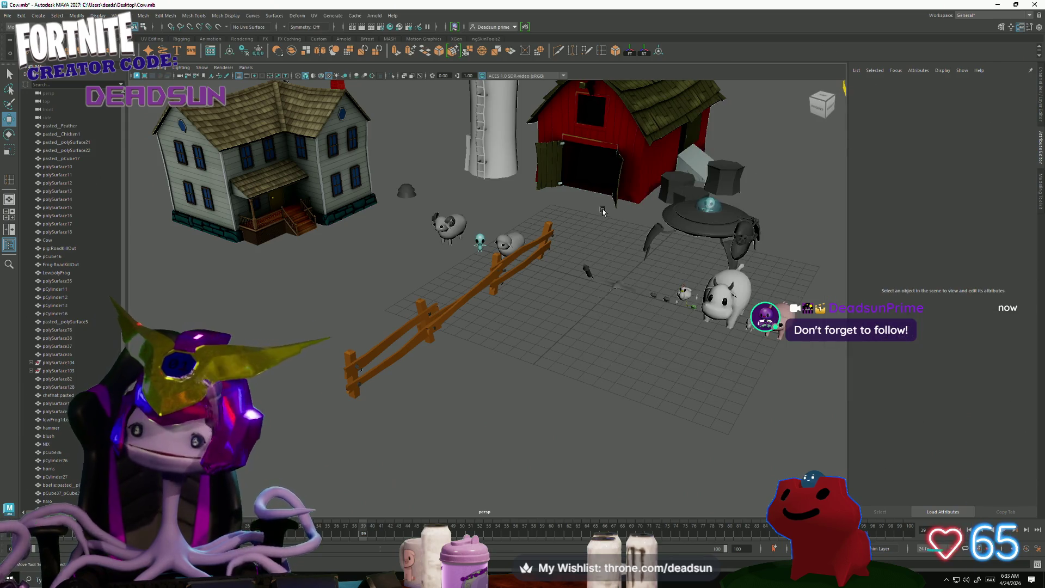
{"action": "left_click", "coordinate": [8, 15]}
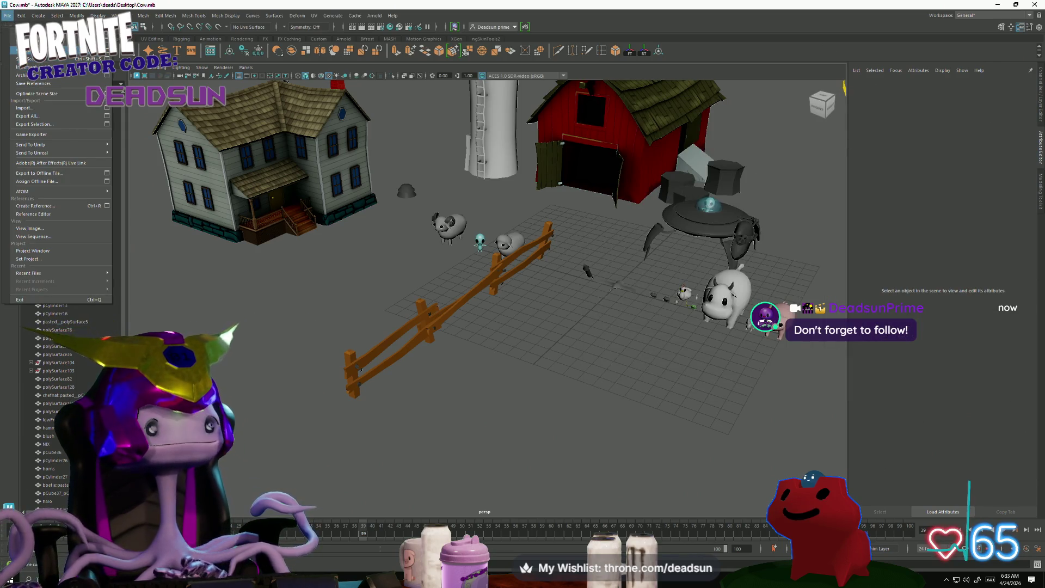
{"action": "left_click", "coordinate": [22, 50]}
{"action": "left_click", "coordinate": [993, 5]}
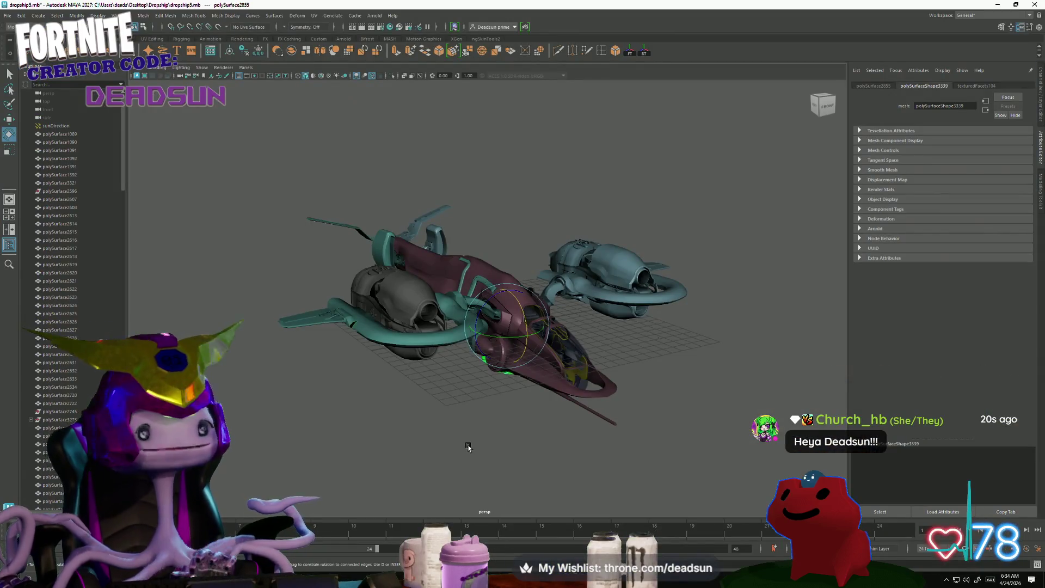
Orbit around the dropship, then switch to the Cow.mb farm scene window.
{"action": "left_click", "coordinate": [468, 444]}
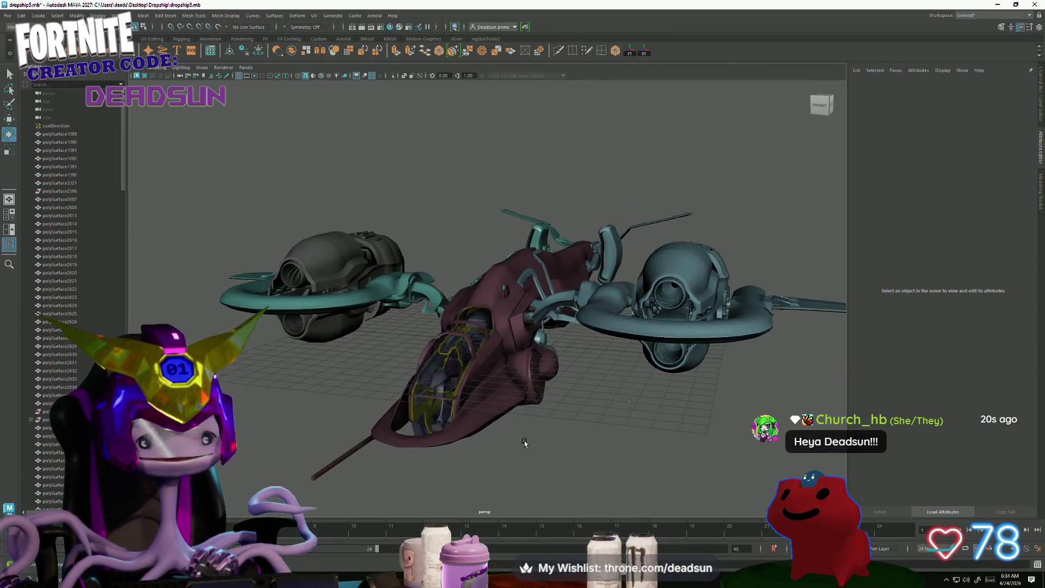
{"action": "mouse_move", "coordinate": [471, 444]}
{"action": "left_mouse_down", "text": "alt"}
{"action": "mouse_move", "coordinate": [397, 446]}
{"action": "mouse_move", "coordinate": [437, 432]}
{"action": "mouse_move", "coordinate": [496, 436]}
{"action": "left_mouse_up", "text": "alt"}
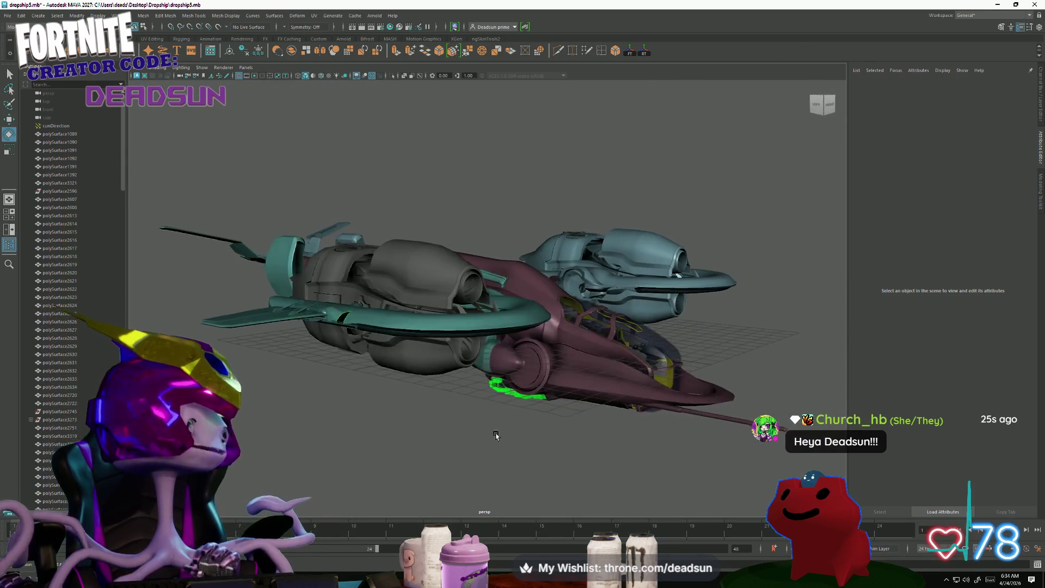
{"action": "key", "text": "alt+Tab"}
{"action": "left_click", "coordinate": [695, 129]}
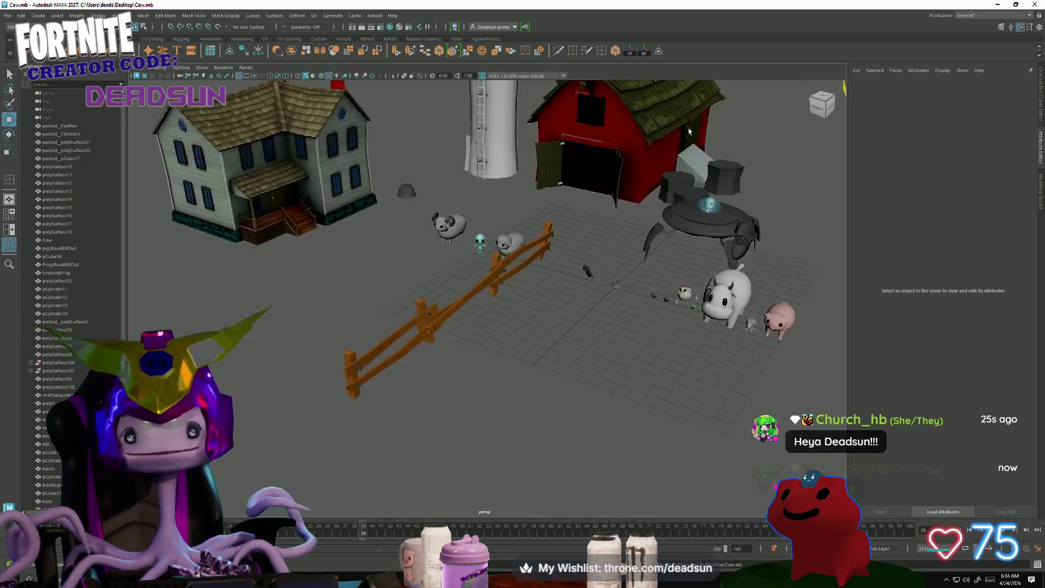
Orbit the farm scene, then frame the view close on the pig and orbit it.
{"action": "mouse_move", "coordinate": [436, 403]}
{"action": "left_mouse_down", "text": "alt"}
{"action": "mouse_move", "coordinate": [420, 407]}
{"action": "mouse_move", "coordinate": [558, 407]}
{"action": "mouse_move", "coordinate": [530, 422]}
{"action": "mouse_move", "coordinate": [460, 390]}
{"action": "mouse_move", "coordinate": [521, 408]}
{"action": "left_mouse_up", "text": "alt"}
{"action": "scroll", "coordinate": [521, 408], "scroll_direction": "up", "scroll_amount": 5}
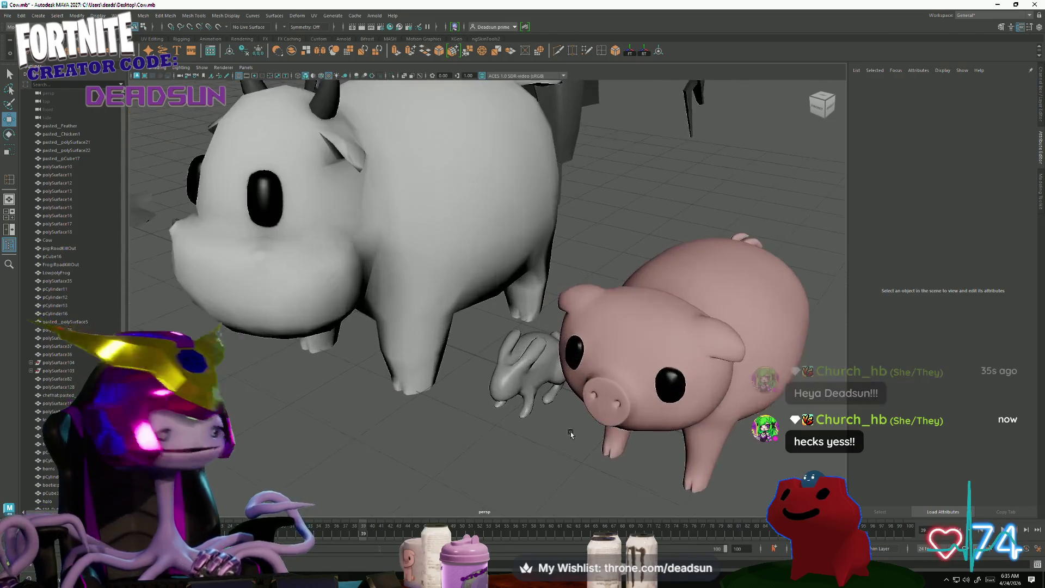
{"action": "scroll", "coordinate": [572, 395], "scroll_direction": "down", "scroll_amount": 8}
{"action": "left_click", "coordinate": [574, 381]}
{"action": "key", "text": "f"}
{"action": "left_click_drag", "start_coordinate": [585, 449], "coordinate": [613, 441], "text": "alt"}
{"action": "left_click", "coordinate": [420, 437]}
Orbit to a wide view of the farm, select the barn and farmhouse, then pan across the front.
{"action": "mouse_move", "coordinate": [420, 436]}
{"action": "left_mouse_down", "text": "alt"}
{"action": "mouse_move", "coordinate": [708, 467]}
{"action": "mouse_move", "coordinate": [583, 432]}
{"action": "mouse_move", "coordinate": [513, 390]}
{"action": "mouse_move", "coordinate": [658, 447]}
{"action": "left_mouse_up", "text": "alt"}
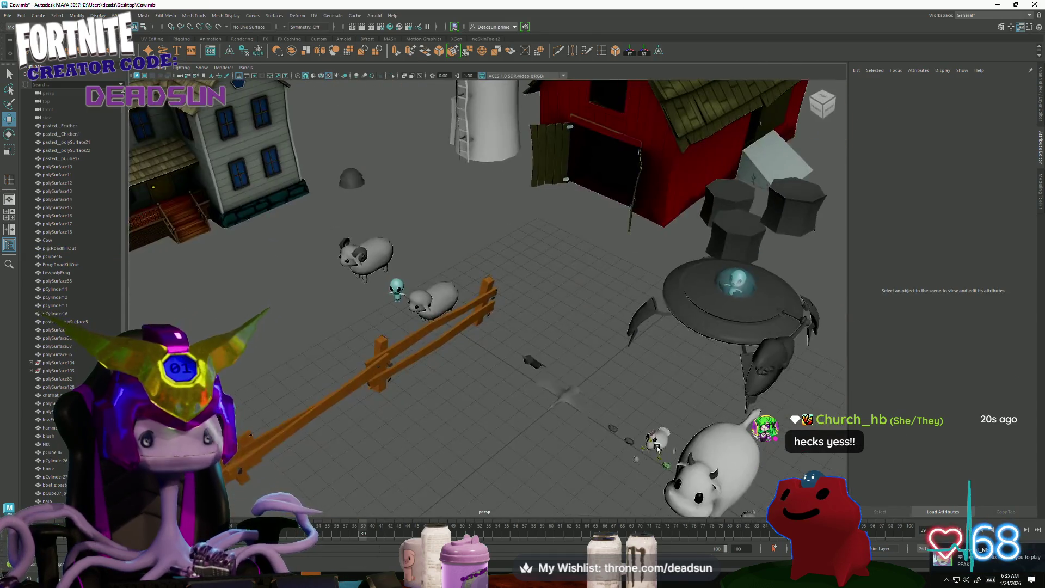
{"action": "scroll", "coordinate": [658, 448], "scroll_direction": "down", "scroll_amount": 3}
{"action": "left_click_drag", "start_coordinate": [545, 382], "coordinate": [490, 354], "text": "alt"}
{"action": "left_click", "coordinate": [599, 245]}
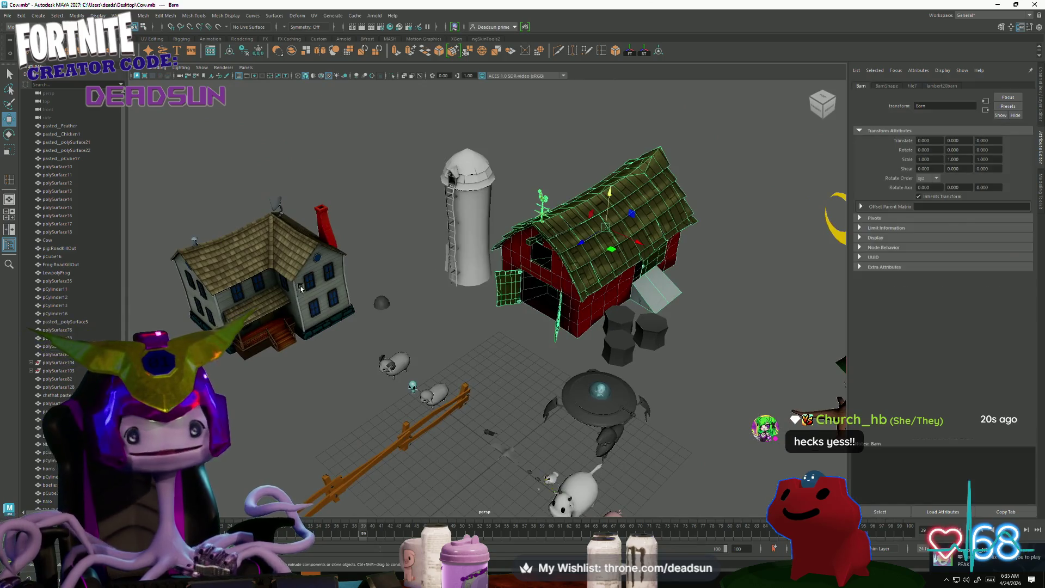
{"action": "left_click", "coordinate": [313, 304]}
{"action": "left_click", "coordinate": [238, 449]}
{"action": "mouse_move", "coordinate": [237, 450]}
{"action": "left_mouse_down", "text": "alt"}
{"action": "mouse_move", "coordinate": [436, 455]}
{"action": "mouse_move", "coordinate": [401, 459]}
{"action": "mouse_move", "coordinate": [378, 444]}
{"action": "mouse_move", "coordinate": [392, 490]}
{"action": "mouse_move", "coordinate": [500, 502]}
{"action": "left_mouse_up", "text": "alt"}
{"action": "middle_click_drag", "start_coordinate": [500, 502], "coordinate": [455, 444], "text": "alt"}
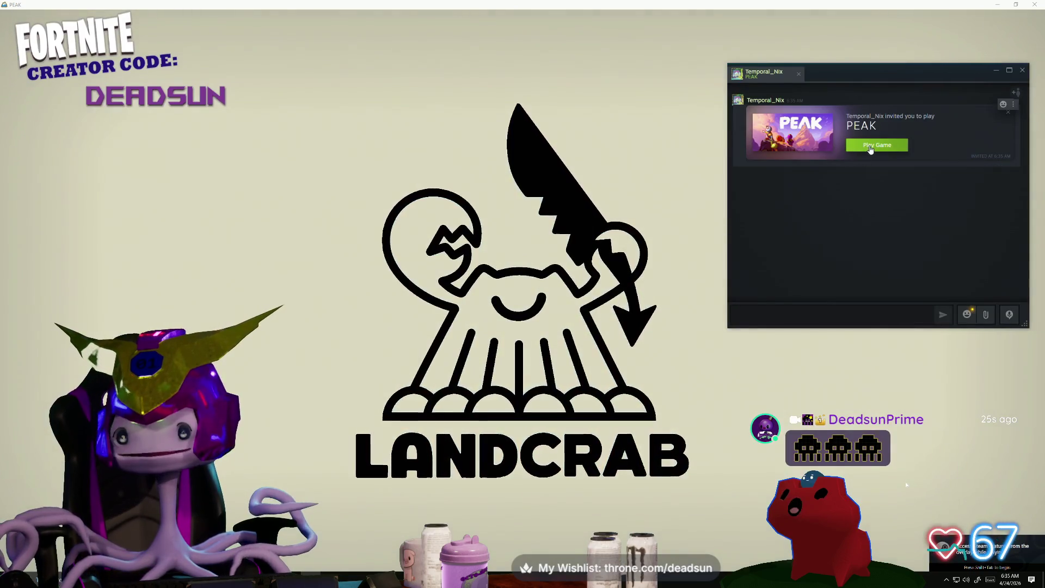
Accept the Steam invitation to play PEAK, then bring the Juna's Frog window forward and reposition it.
{"action": "left_click", "coordinate": [869, 146]}
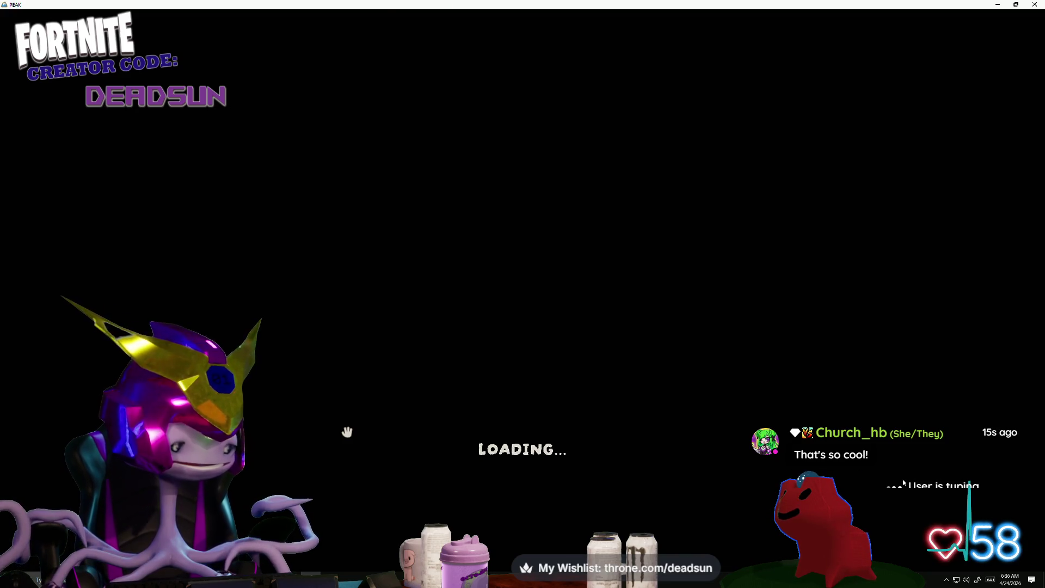
{"action": "key", "text": "alt+Tab"}
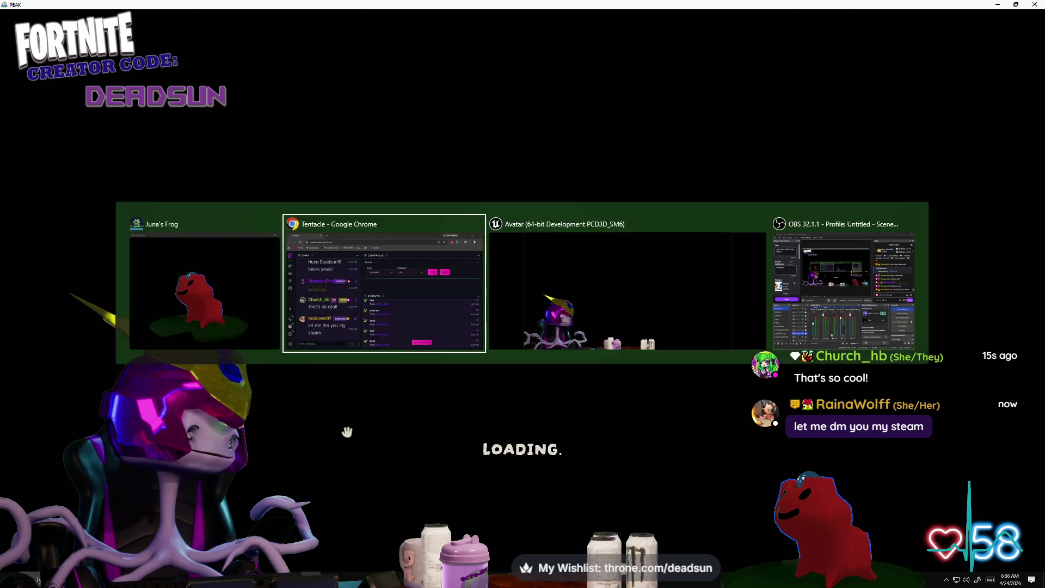
{"action": "key", "text": "alt+Tab"}
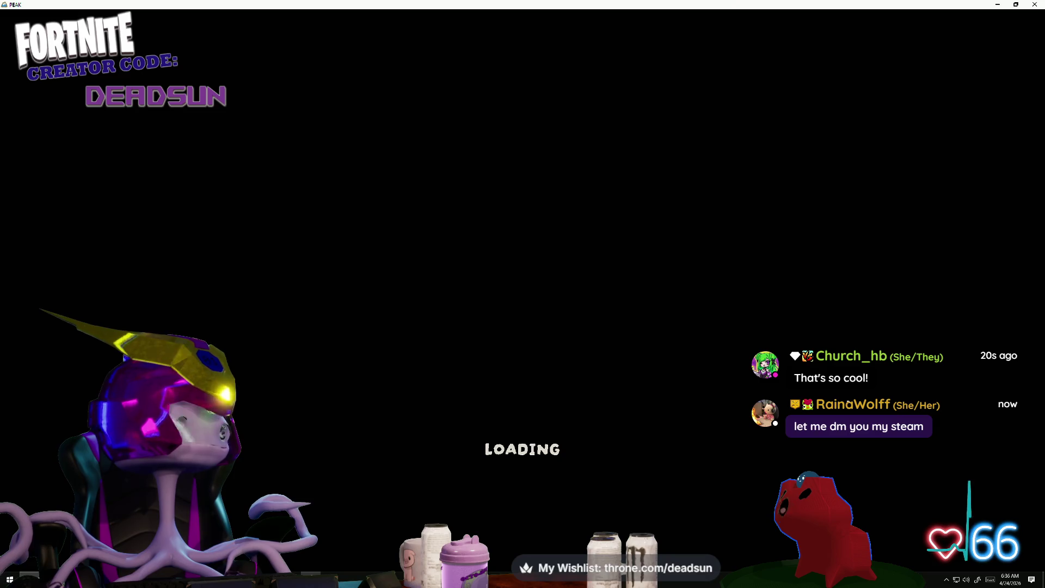
{"action": "key", "text": "alt+Tab"}
{"action": "left_click_drag", "start_coordinate": [630, 59], "coordinate": [657, 87]}
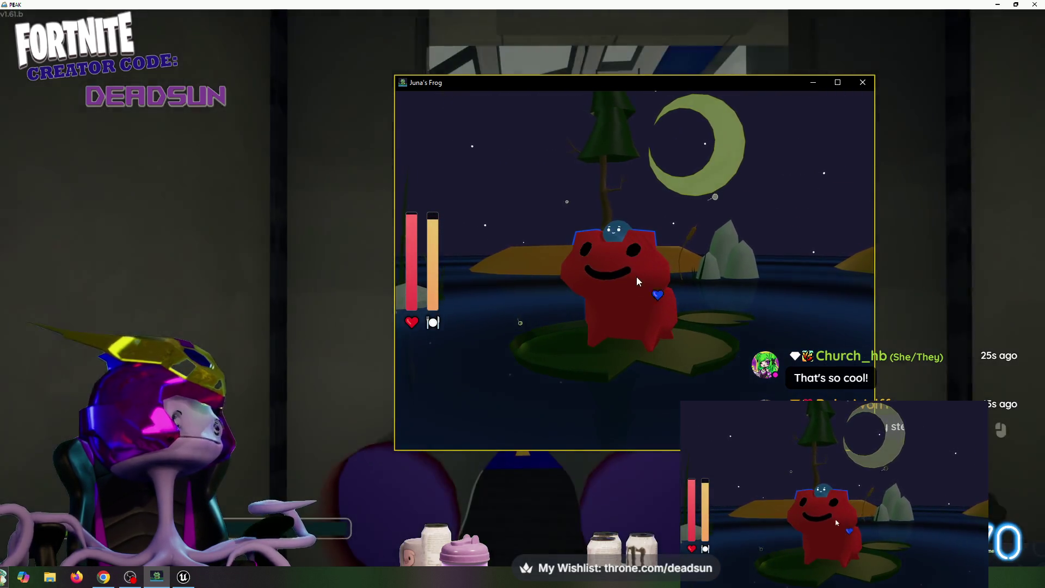
Make the frog react with hearts, then set its body hue to 301 in the VTuber controls.
{"action": "left_click", "coordinate": [636, 276]}
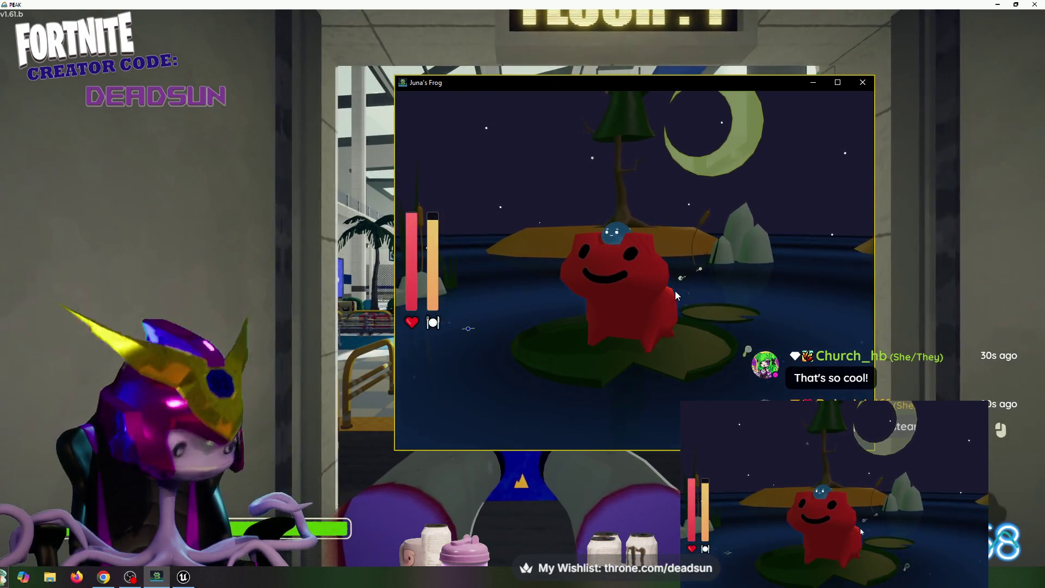
{"action": "key", "text": "Escape"}
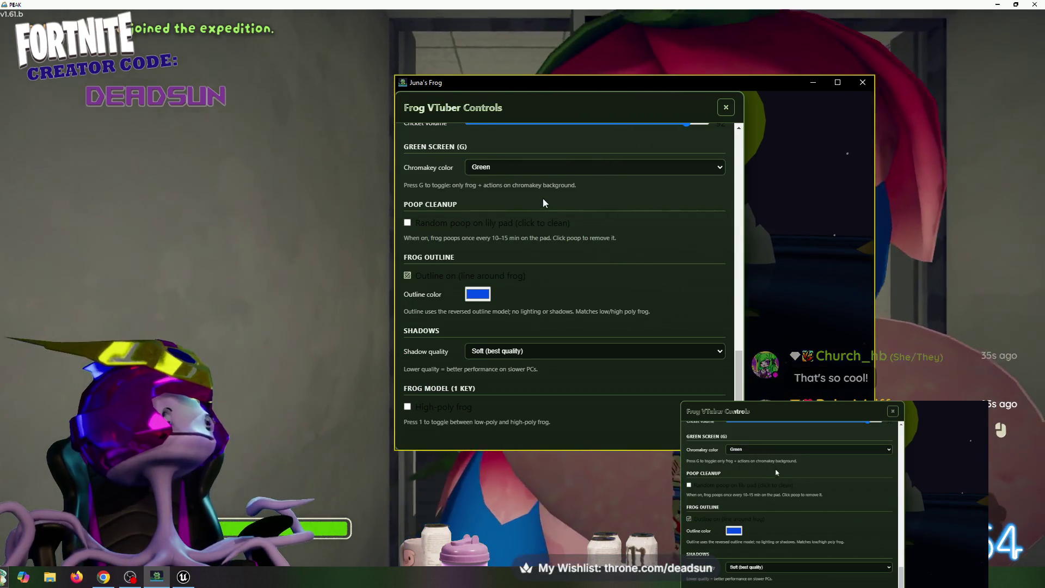
{"action": "scroll", "coordinate": [548, 205], "scroll_direction": "up", "scroll_amount": 5}
{"action": "scroll", "coordinate": [547, 205], "scroll_direction": "up", "scroll_amount": 8}
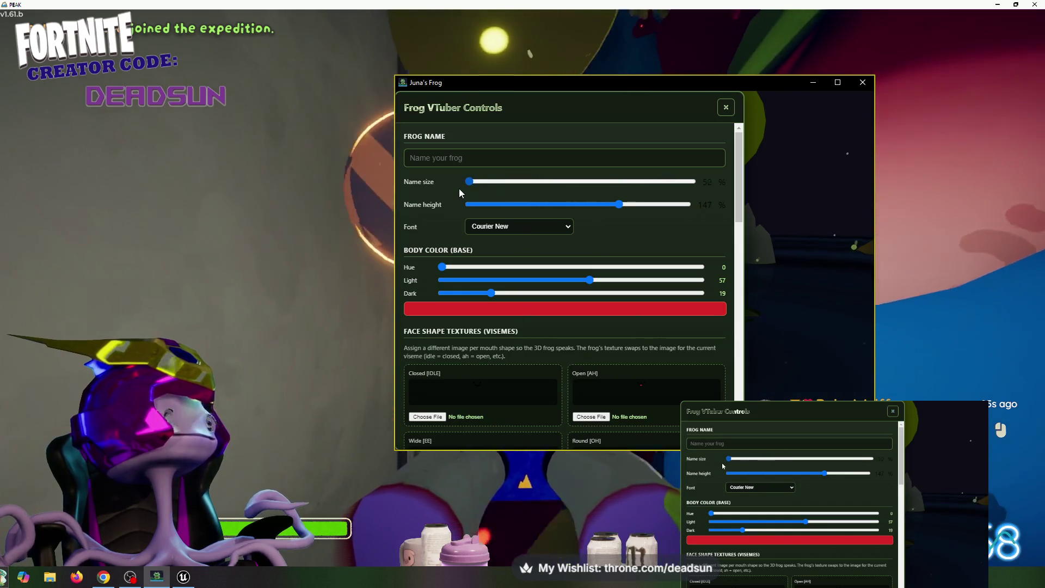
{"action": "mouse_move", "coordinate": [442, 267]}
{"action": "left_mouse_down"}
{"action": "mouse_move", "coordinate": [595, 259]}
{"action": "mouse_move", "coordinate": [659, 267]}
{"action": "mouse_move", "coordinate": [660, 278]}
{"action": "left_mouse_up"}
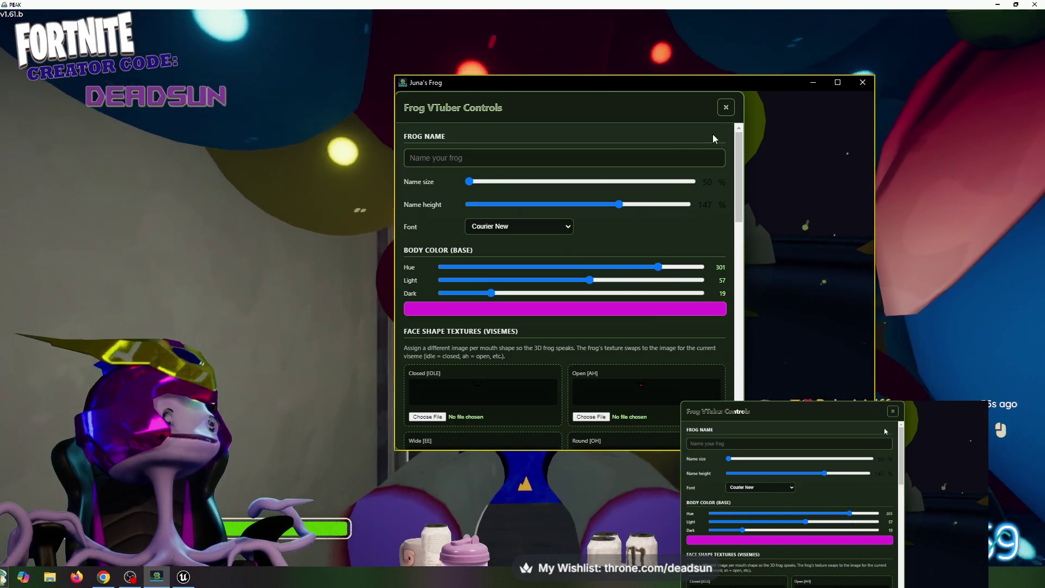
{"action": "left_click", "coordinate": [726, 109]}
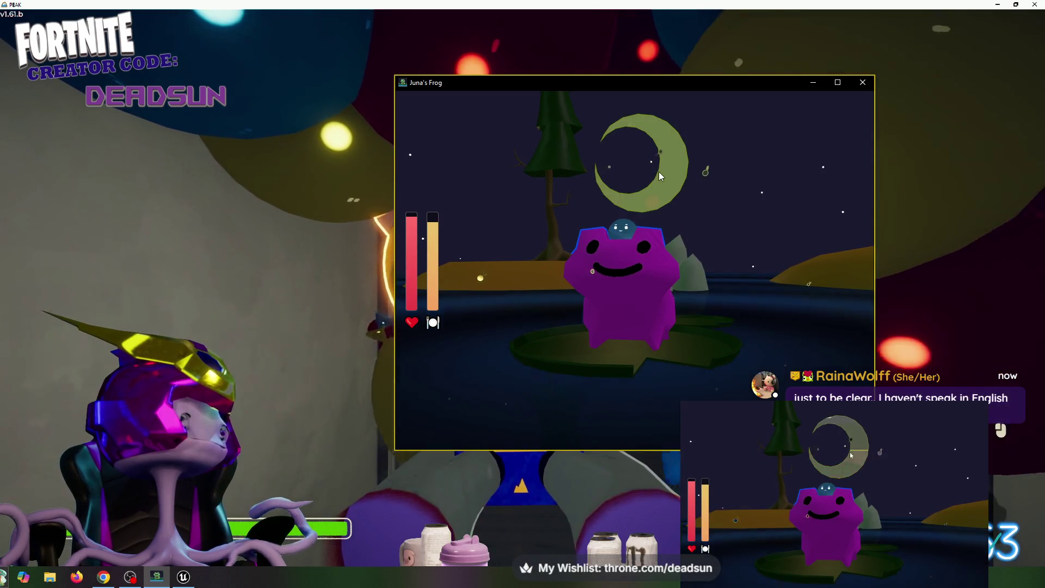
Drag the Juna's Frog window aside, return to PEAK, then switch to the Cow.mb Maya window.
{"action": "left_click_drag", "start_coordinate": [695, 81], "coordinate": [720, 148]}
{"action": "key", "text": "alt+Tab"}
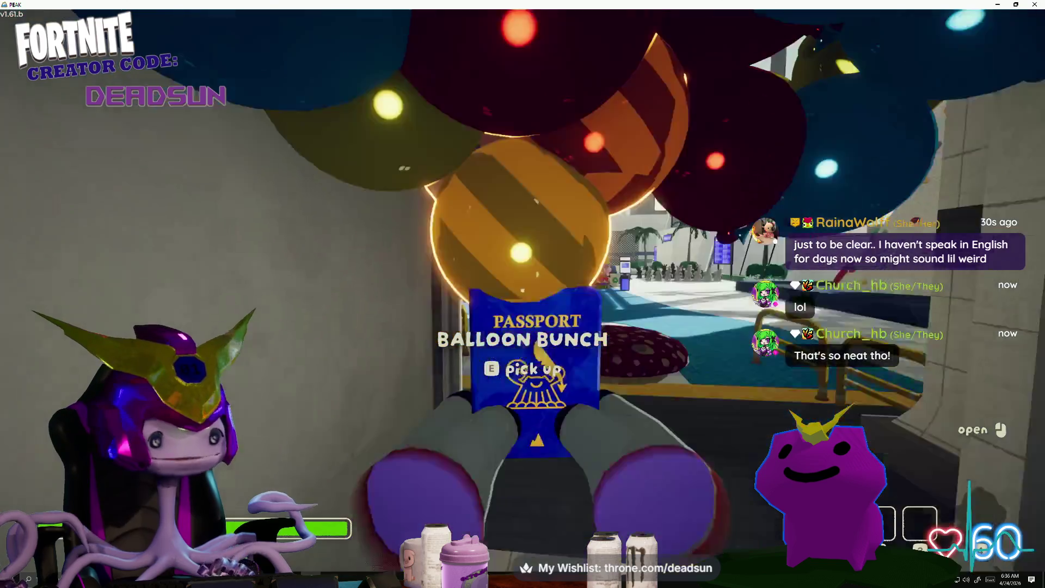
{"action": "key", "text": "alt+Tab"}
{"action": "key", "text": "alt+Tab"}
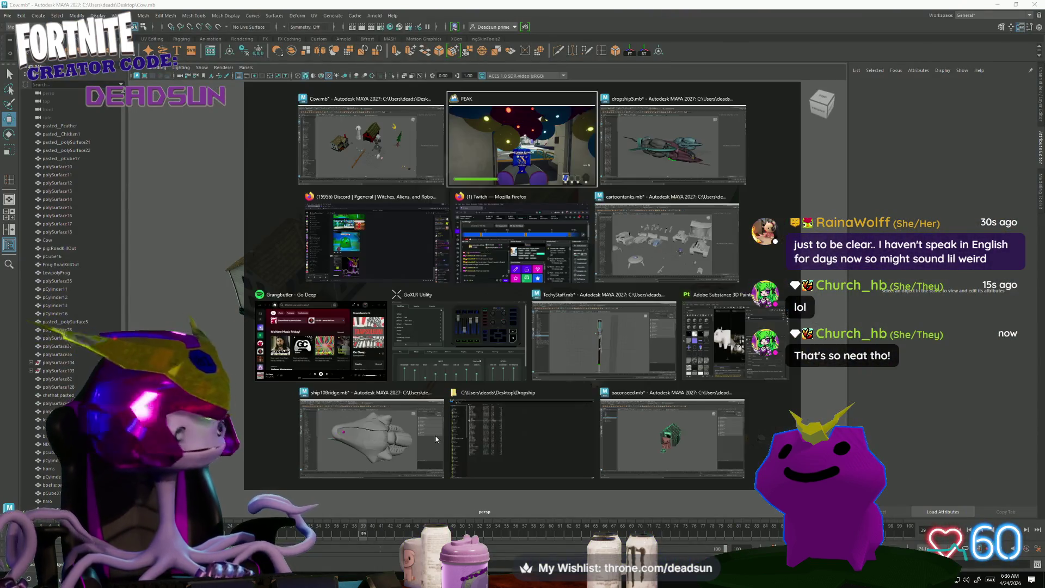
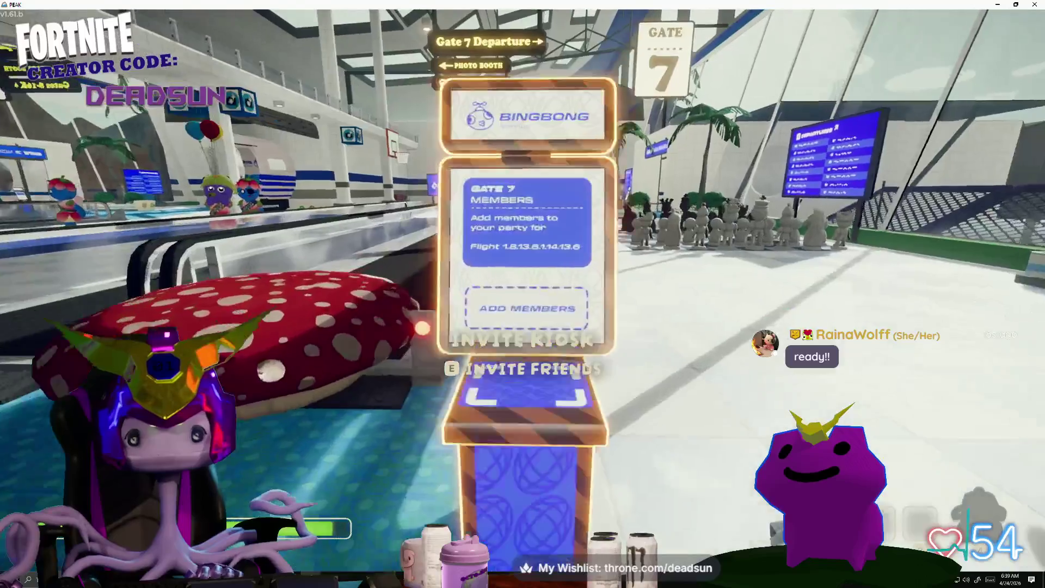
Invite a friend from the Steam overlay, then step into the balloon elevator and back out.
{"action": "key", "text": "e"}
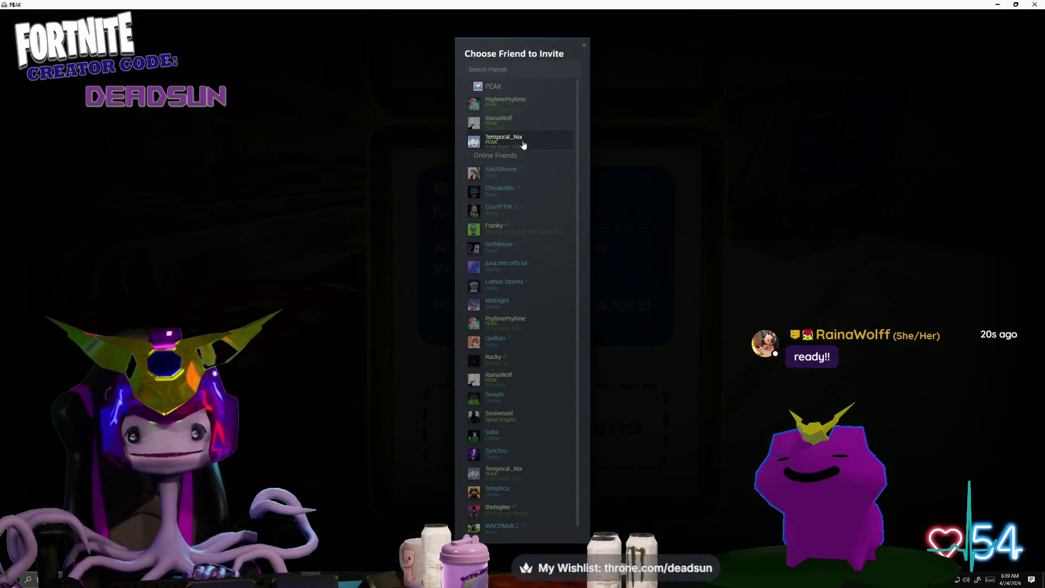
{"action": "left_click", "coordinate": [527, 119]}
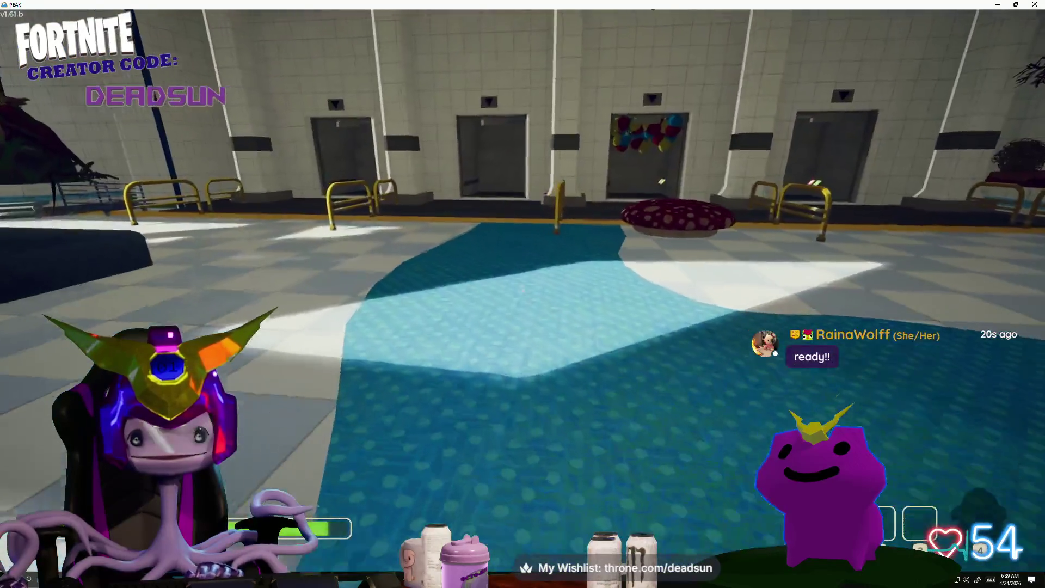
{"action": "key", "text": "w"}
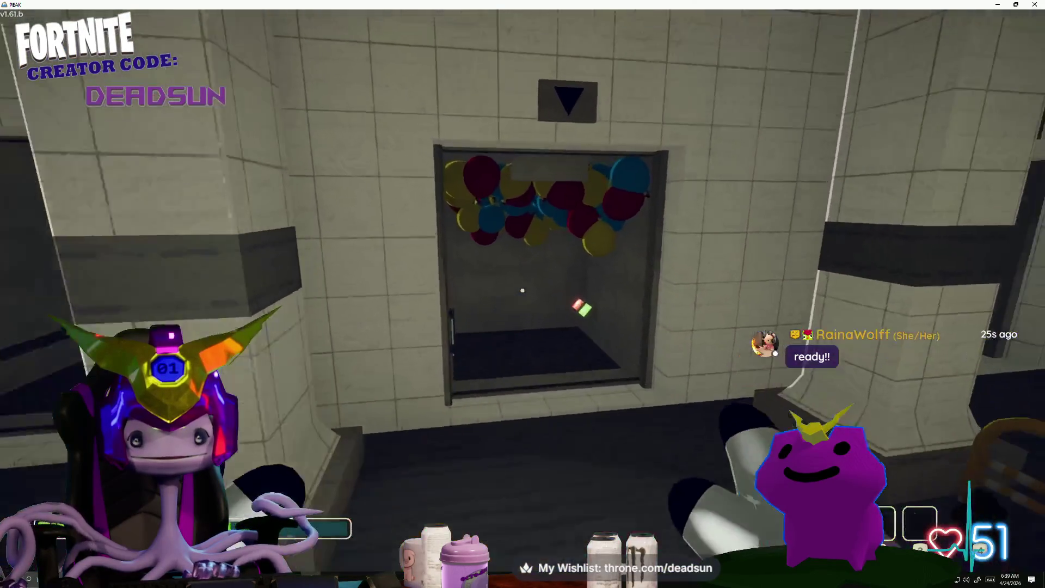
{"action": "key", "text": "w"}
{"action": "key", "text": "w"}
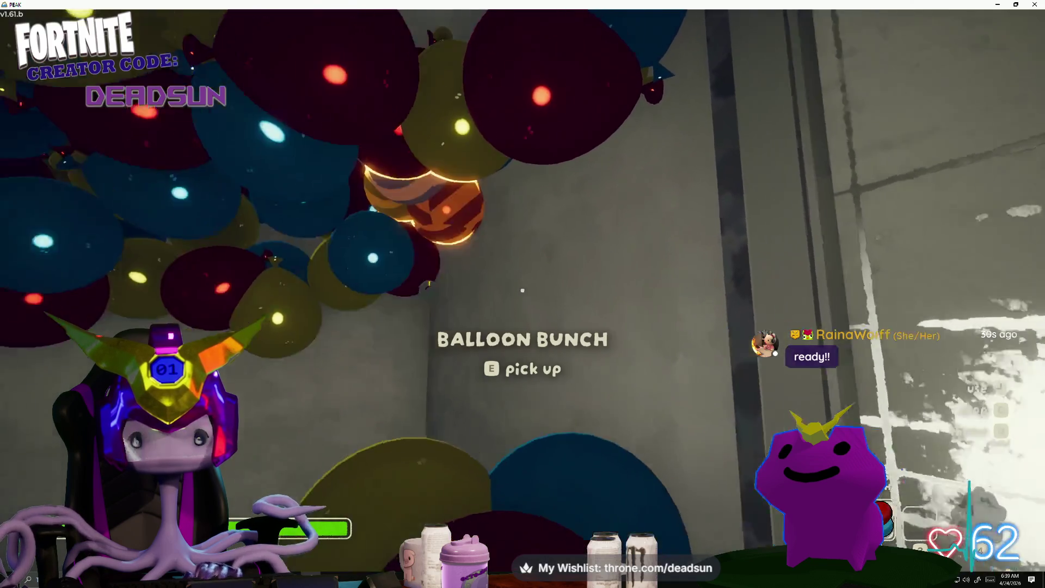
{"action": "key", "text": "s"}
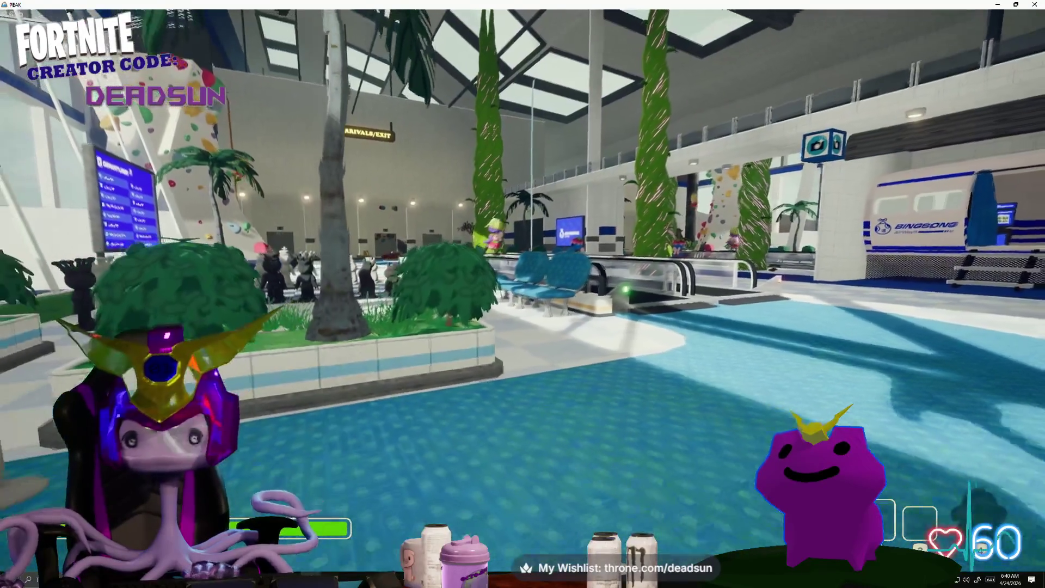
Lower the three teammates' voice chat volumes to roughly 18–20% in the pause menu.
{"action": "key", "text": "w"}
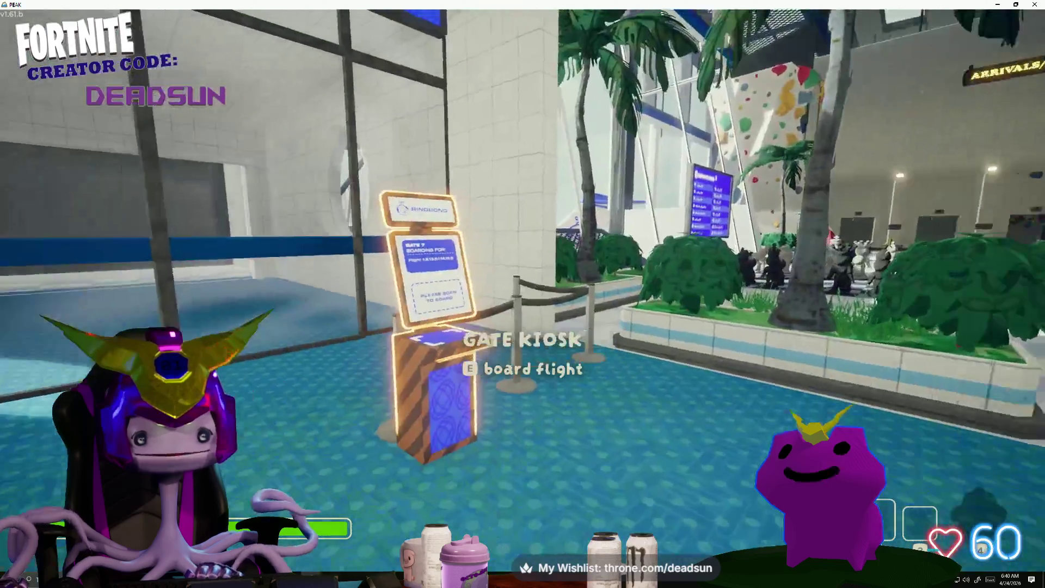
{"action": "key", "text": "e"}
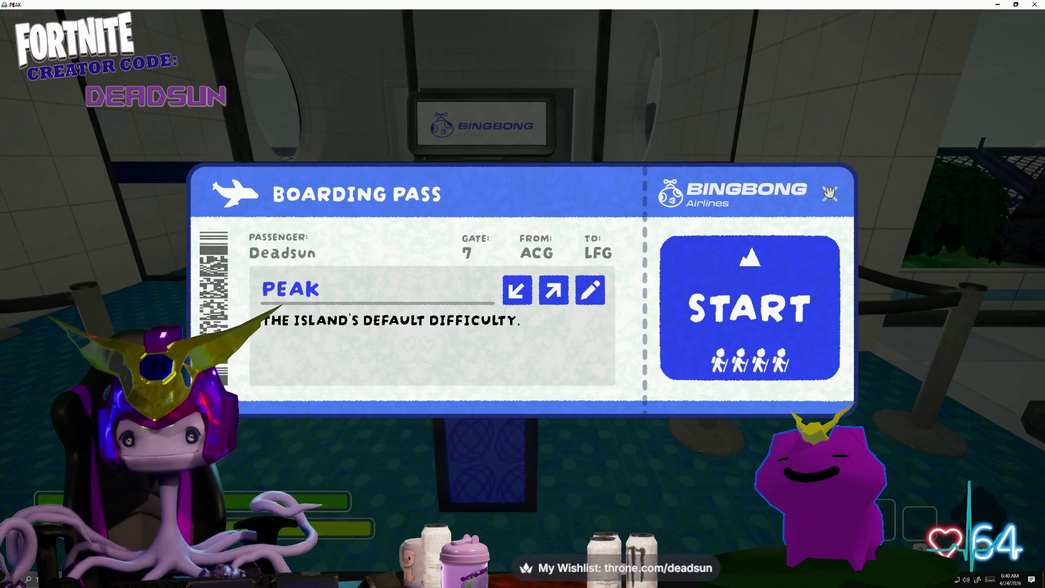
{"action": "key", "text": "Escape"}
{"action": "left_click_drag", "start_coordinate": [920, 64], "coordinate": [857, 72]}
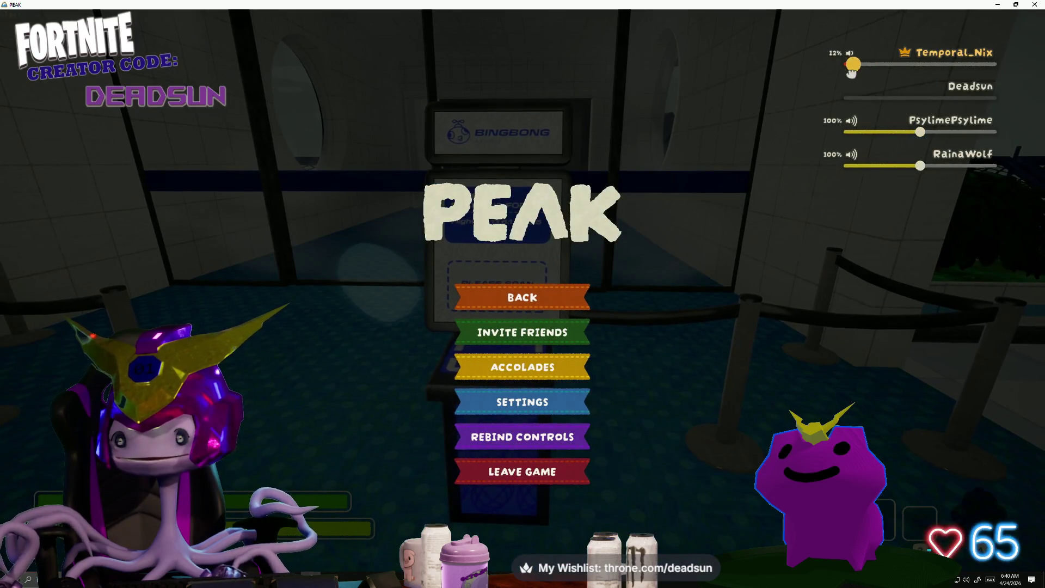
{"action": "left_click_drag", "start_coordinate": [920, 131], "coordinate": [859, 132]}
{"action": "left_click_drag", "start_coordinate": [909, 166], "coordinate": [859, 166]}
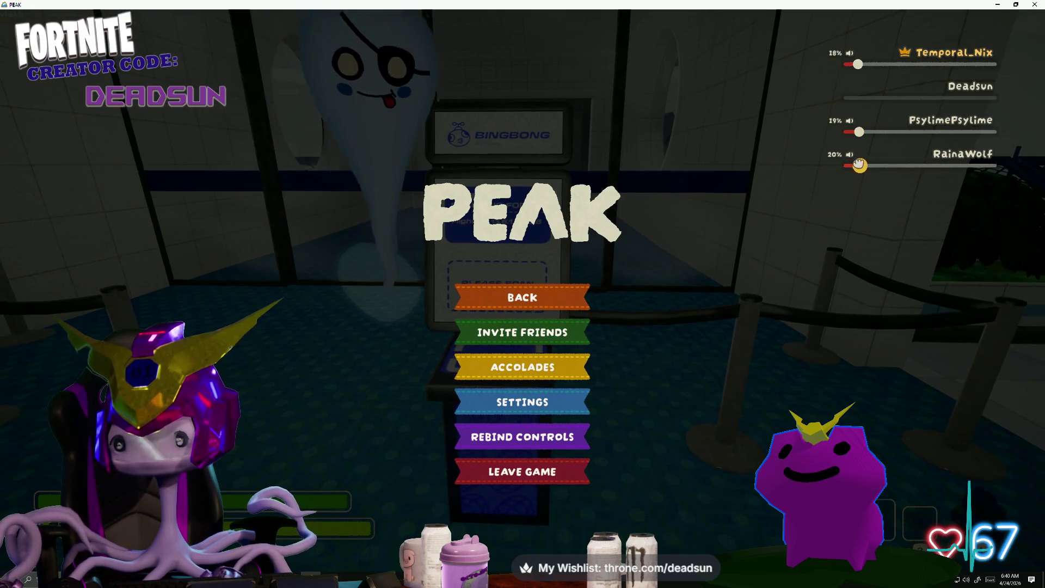
{"action": "key", "text": "Escape"}
Bring up the boarding pass at the gate kiosk and switch the difficulty to Custom Run.
{"action": "key", "text": "w"}
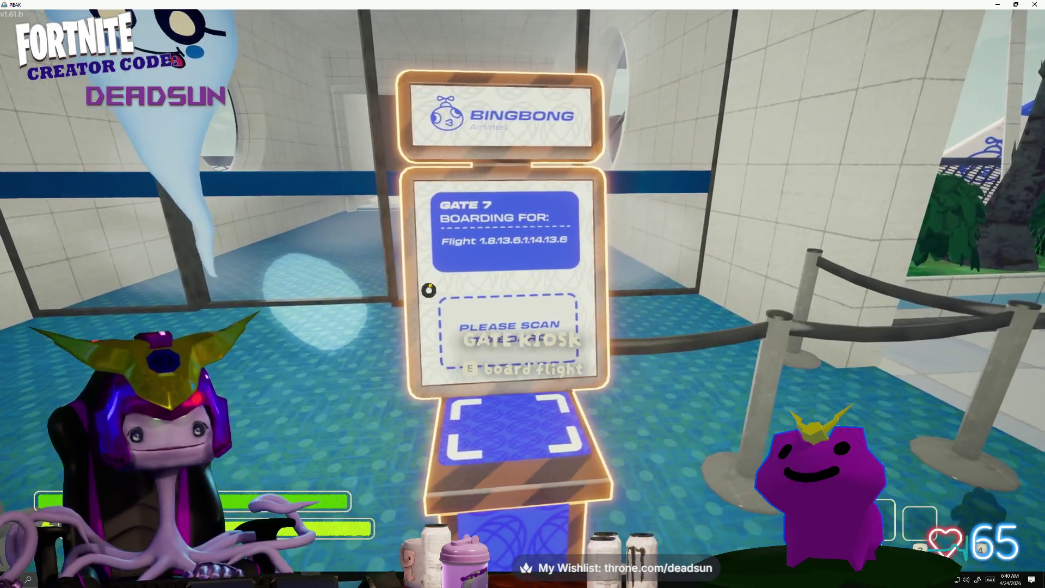
{"action": "key", "text": "e"}
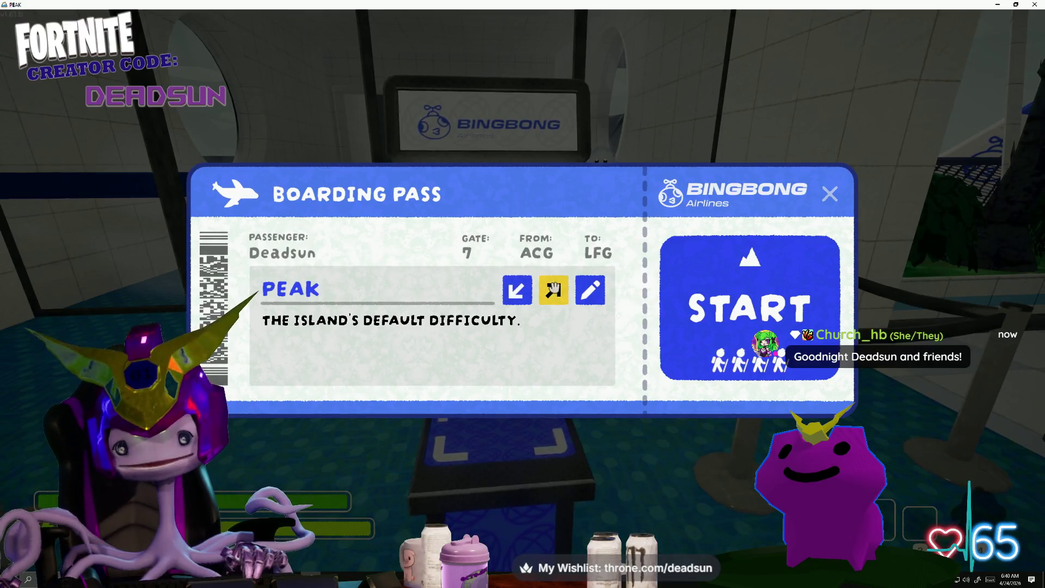
{"action": "left_click", "coordinate": [584, 293]}
Enable Kick Mode and add Blowgun to the spawn pool, leaving Parasol out.
{"action": "left_click", "coordinate": [584, 293]}
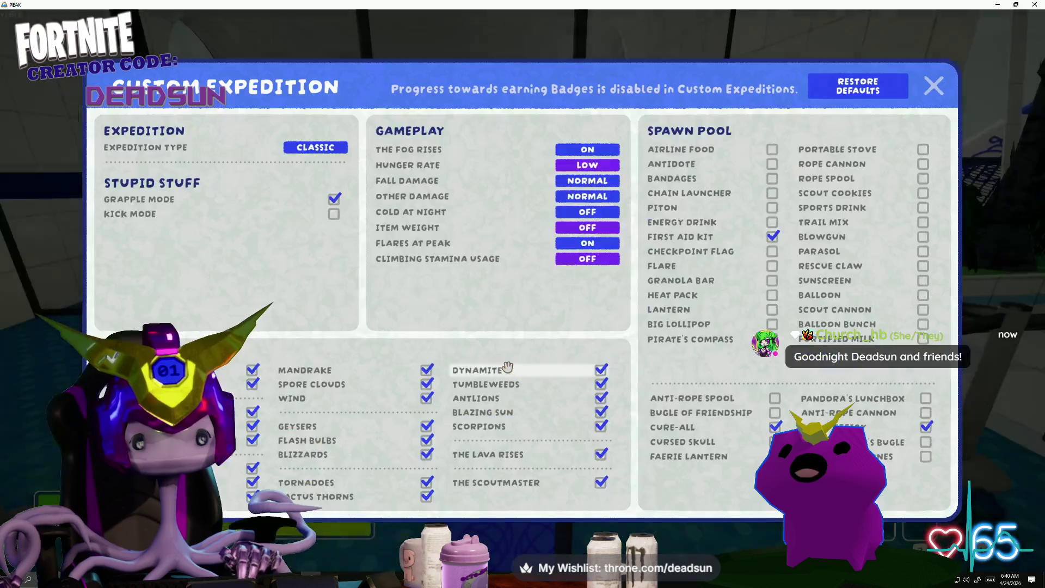
{"action": "left_click", "coordinate": [327, 216]}
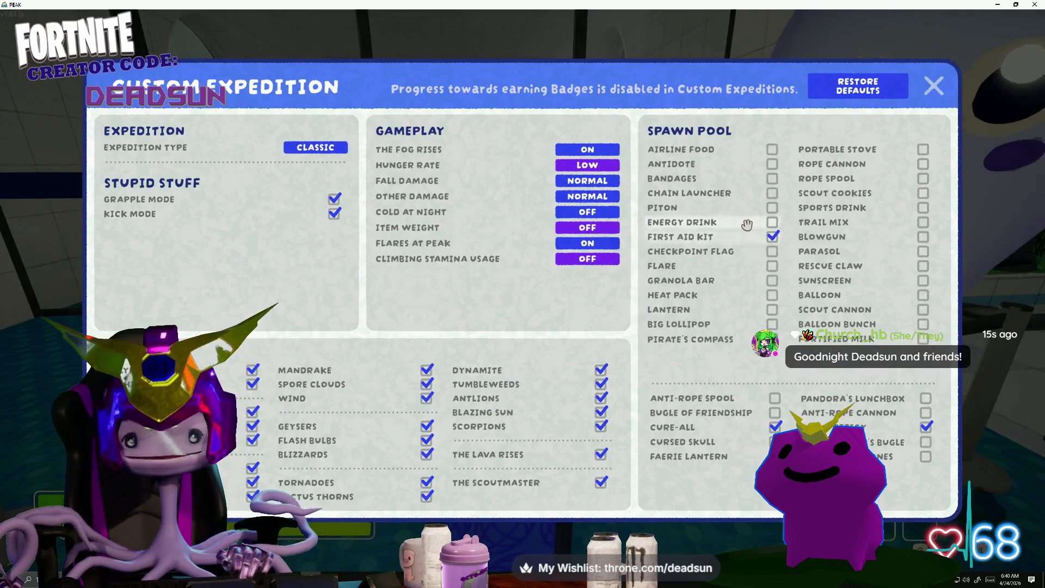
{"action": "left_click", "coordinate": [924, 237]}
{"action": "left_click", "coordinate": [924, 252]}
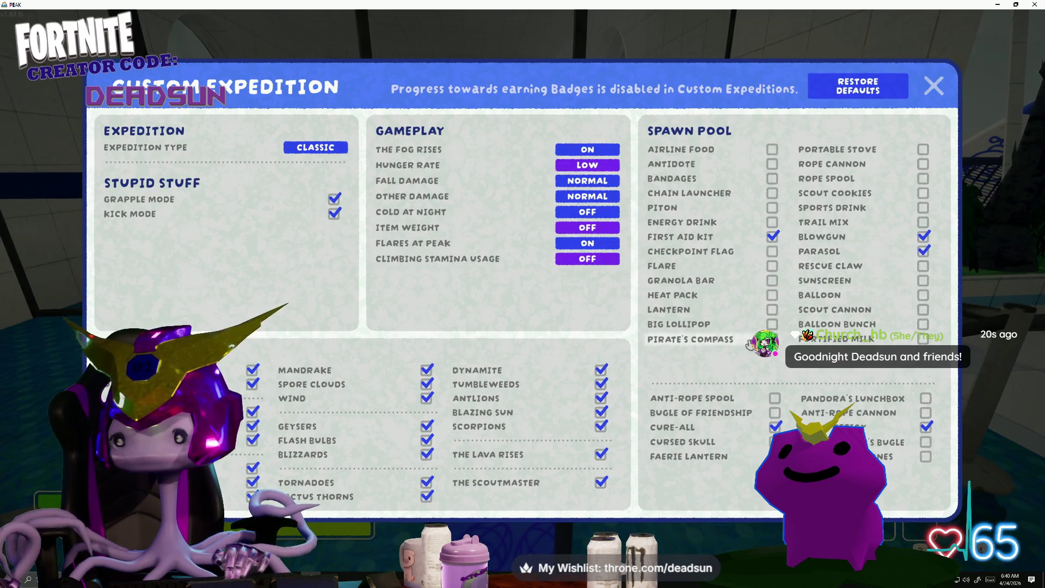
{"action": "left_click", "coordinate": [924, 252]}
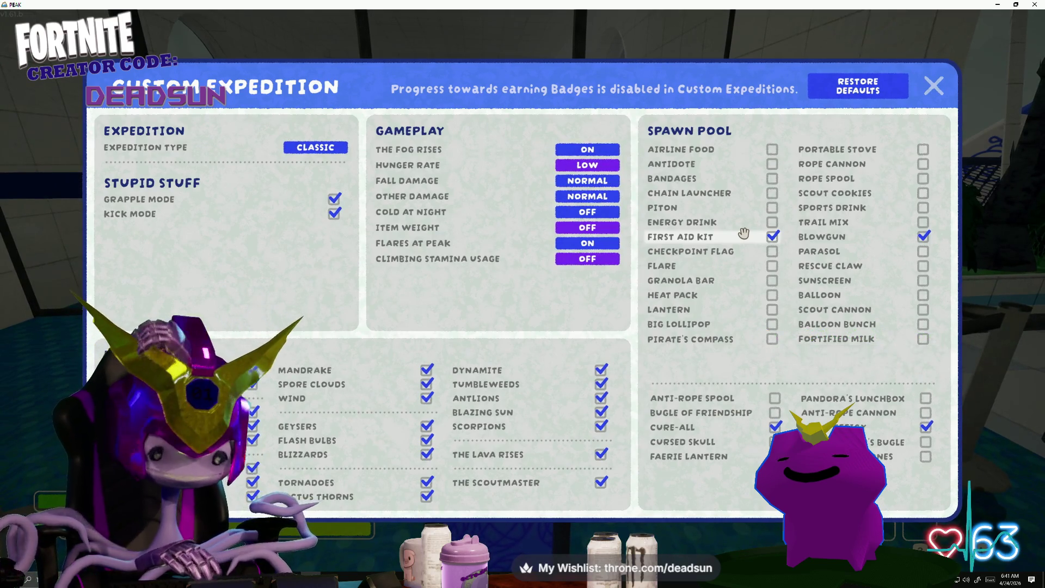
Turn Cold at Night on, set Fall Damage and Hunger Rate to High, and add Scout Cookies.
{"action": "left_click", "coordinate": [593, 212]}
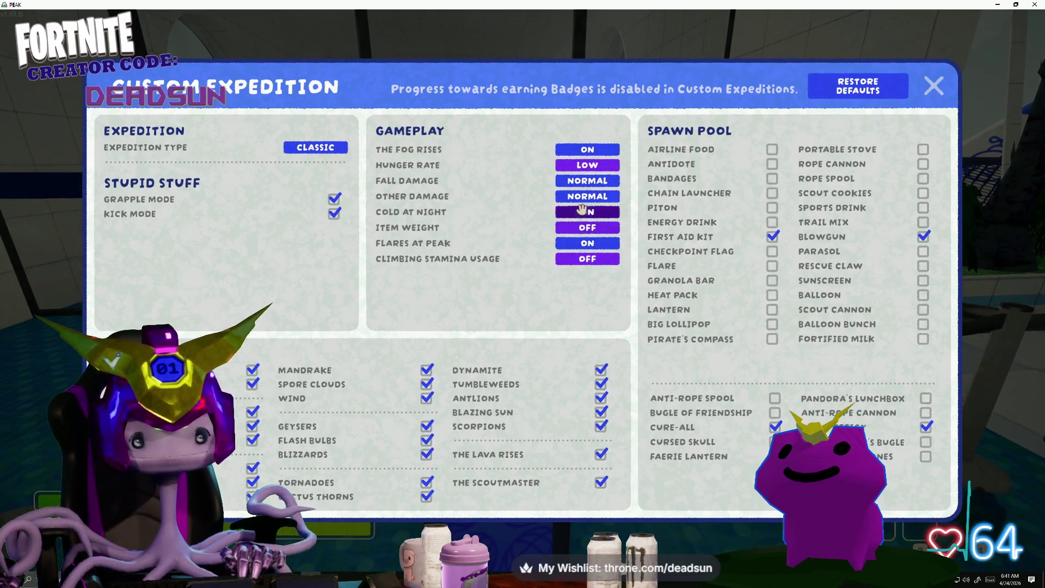
{"action": "left_click", "coordinate": [597, 181]}
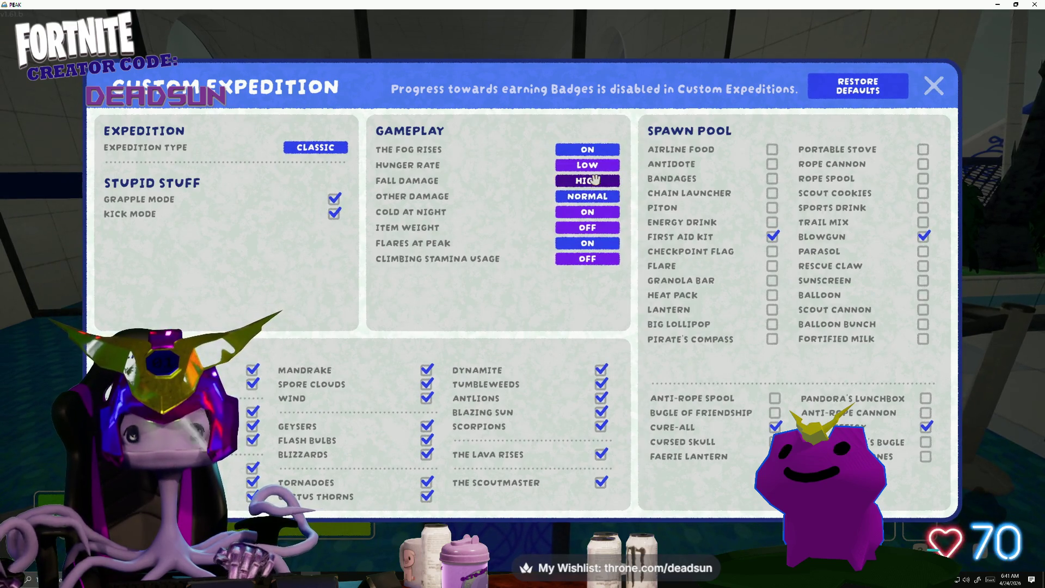
{"action": "left_click", "coordinate": [602, 165]}
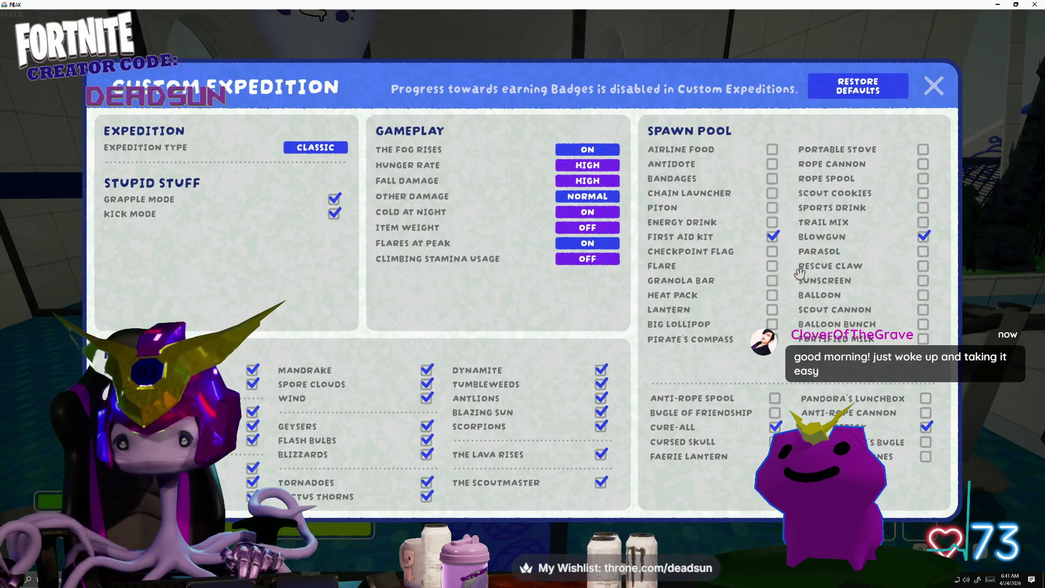
{"action": "left_click", "coordinate": [923, 206]}
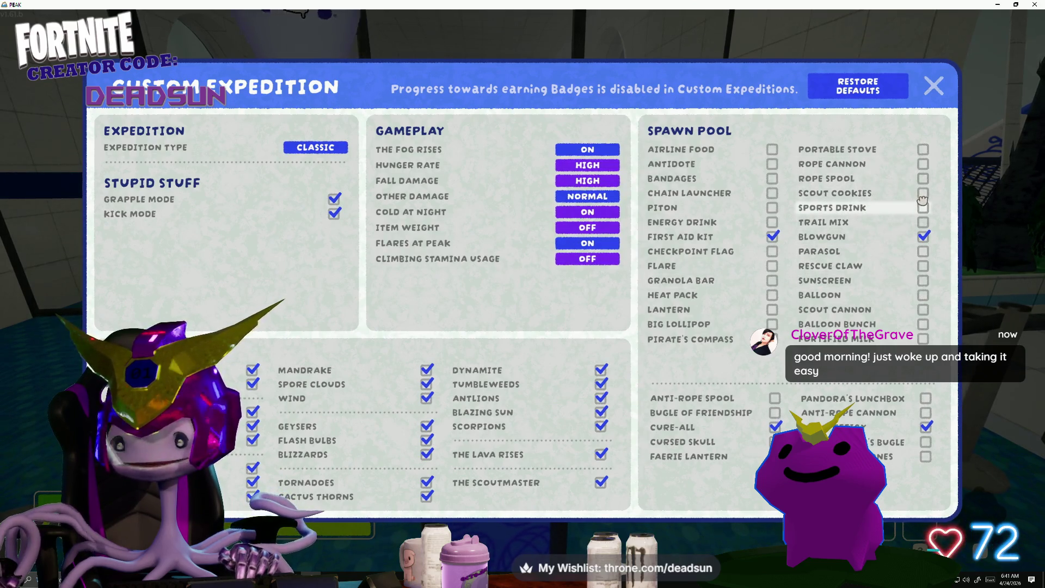
{"action": "left_click", "coordinate": [923, 208]}
{"action": "left_click", "coordinate": [924, 192]}
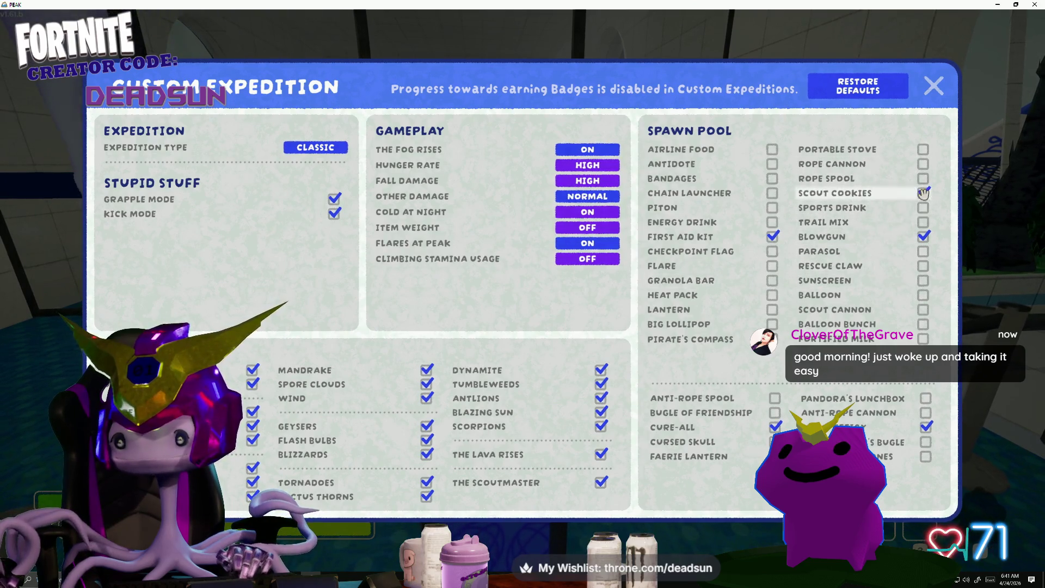
{"action": "left_click", "coordinate": [935, 85]}
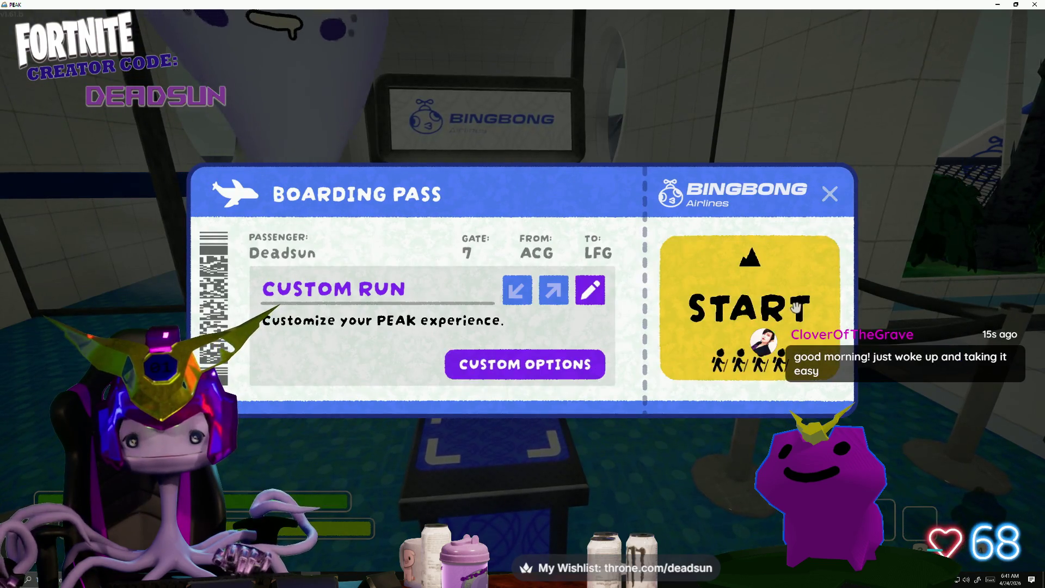
Start the custom run from the boarding pass and land on the crash-site beach.
{"action": "left_click", "coordinate": [745, 318]}
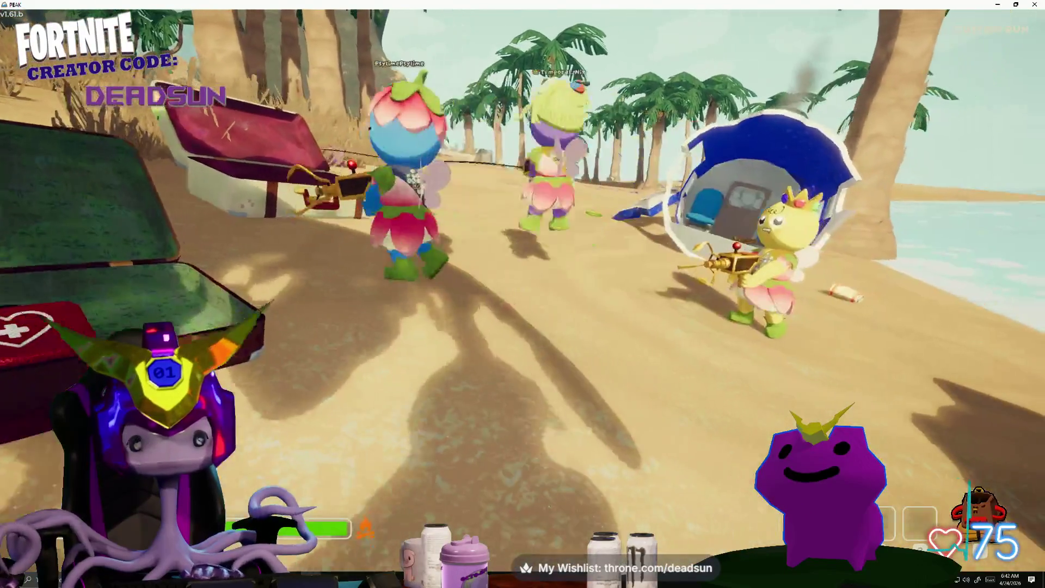
Take the first-aid kit from the open suitcase on the beach.
{"action": "key", "text": "e"}
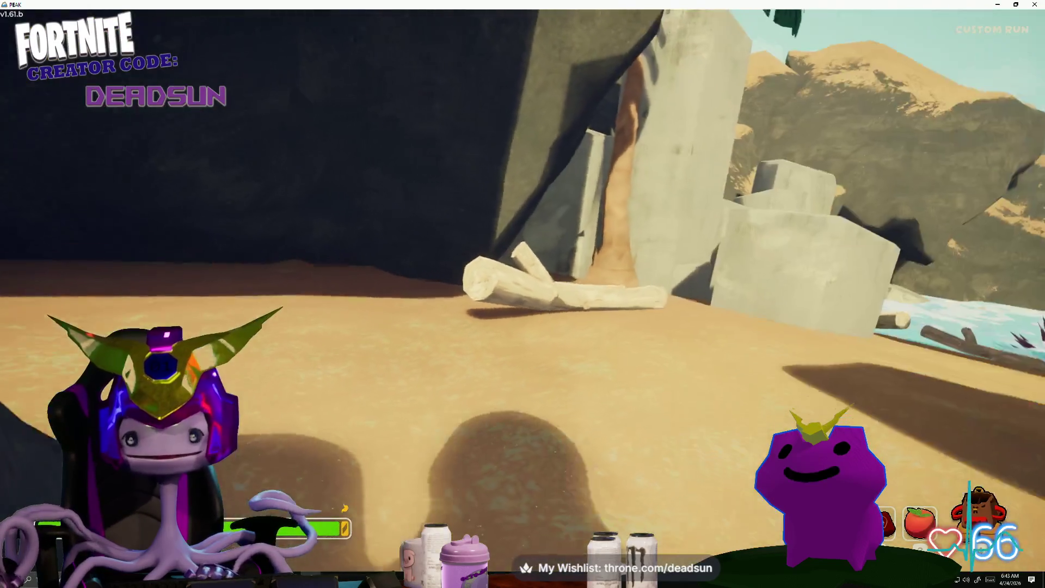
Fire the rope gadget at the rock, eat the Red Crispberry, and use the golden gadget.
{"action": "key", "text": "1"}
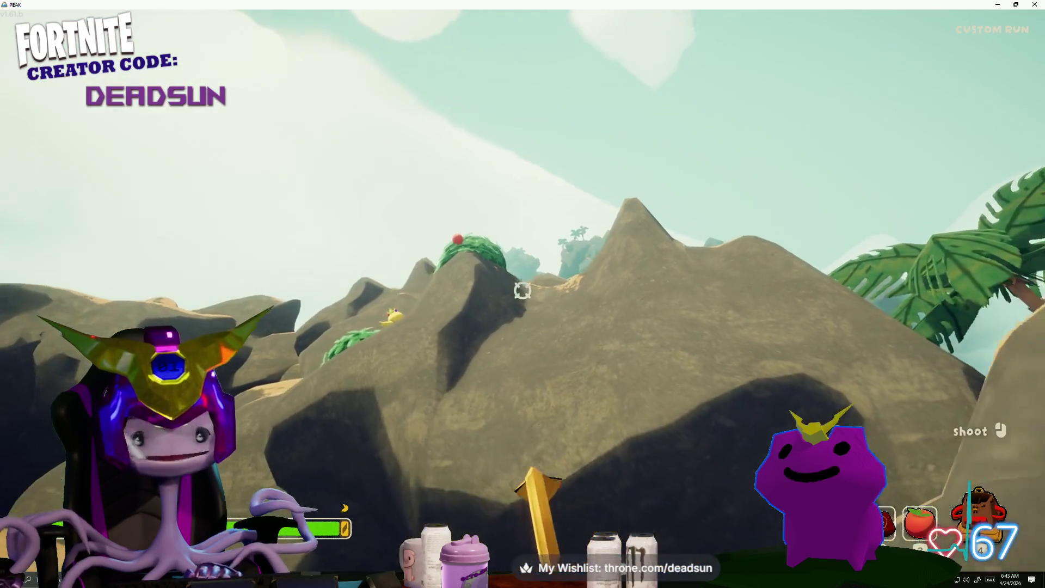
{"action": "left_click", "coordinate": [522, 291]}
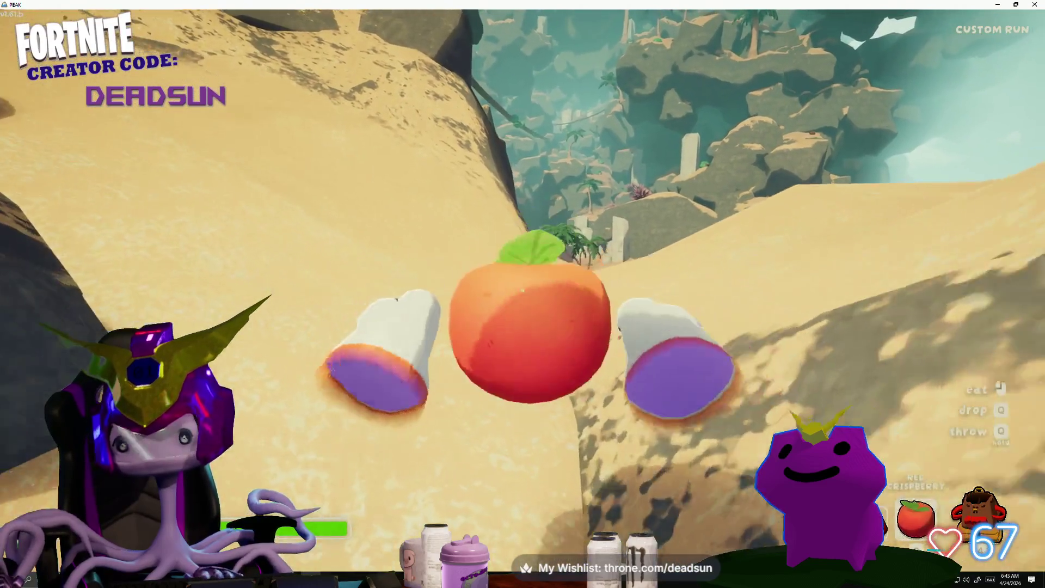
{"action": "left_click", "coordinate": [523, 294]}
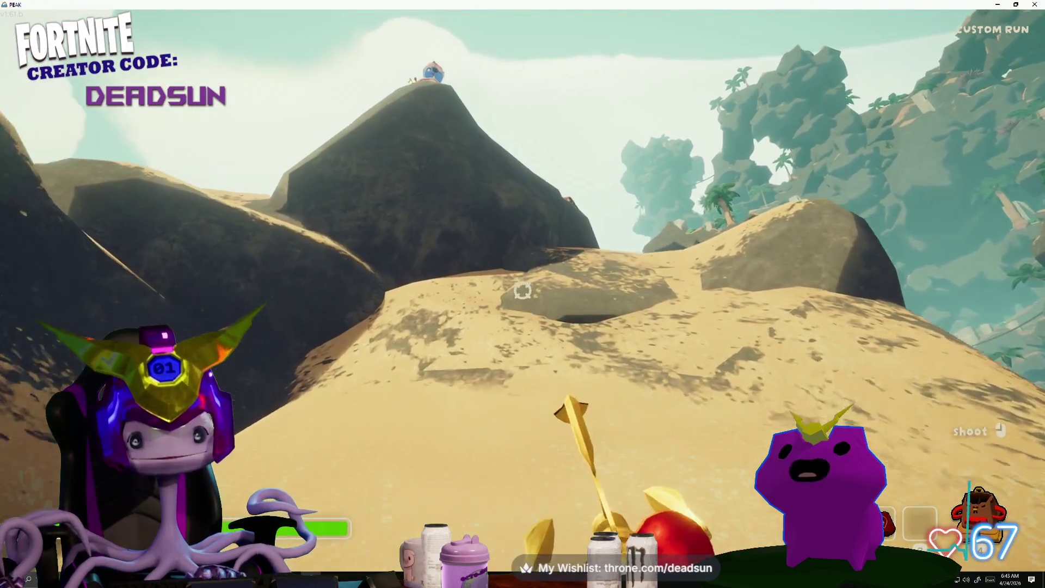
{"action": "key", "text": "w"}
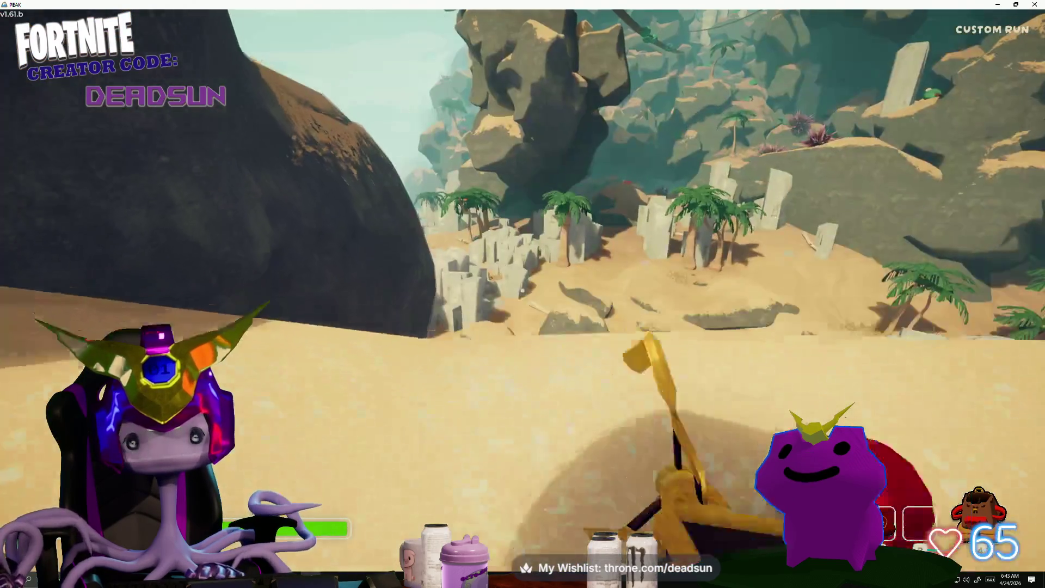
{"action": "key", "text": "w"}
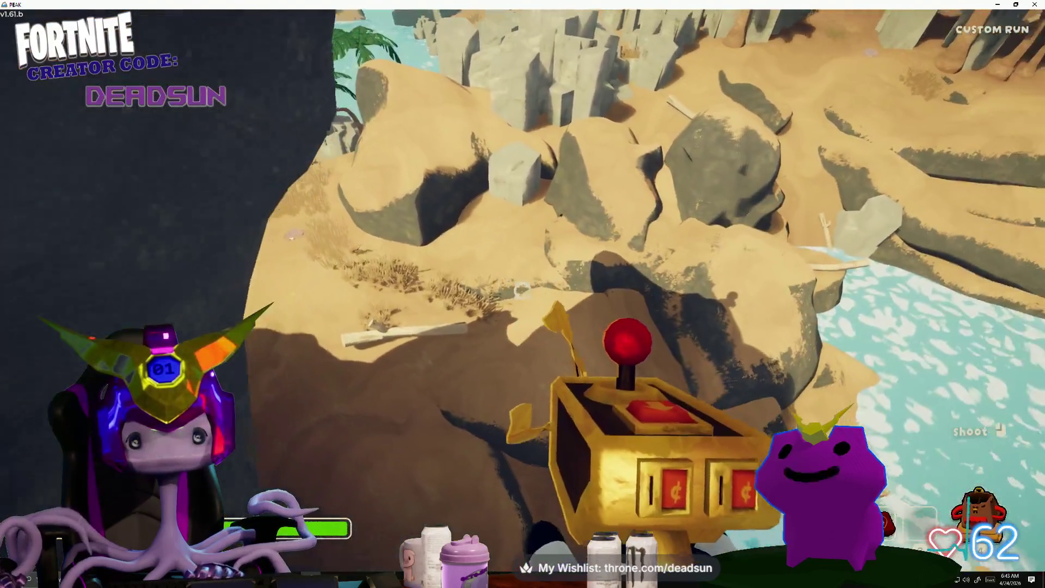
{"action": "left_click", "coordinate": [522, 290]}
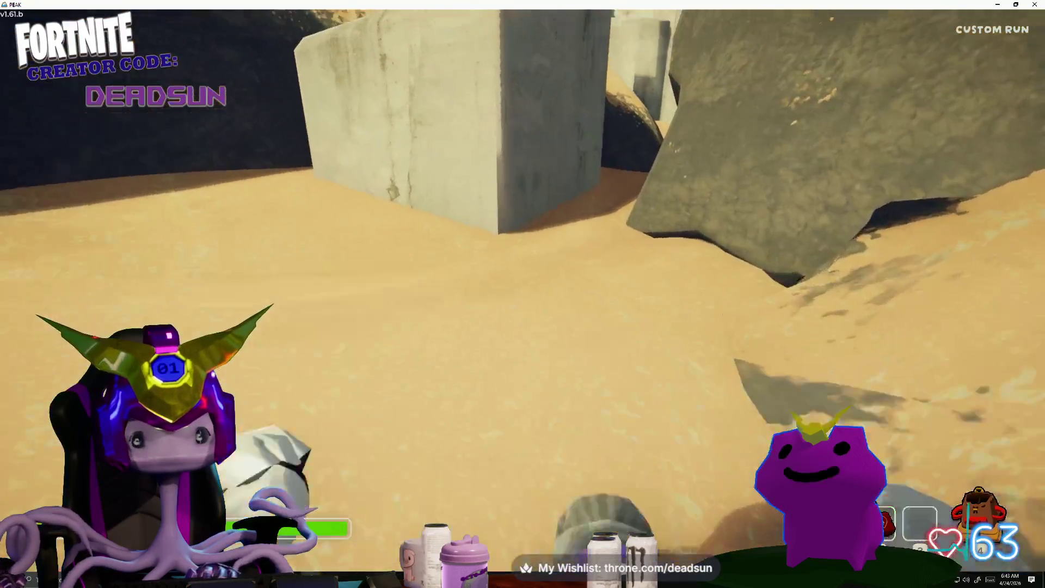
Walk through the sandy corridors and valley, up the slope toward the stone pillars.
{"action": "key", "text": "w"}
{"action": "key", "text": "w"}
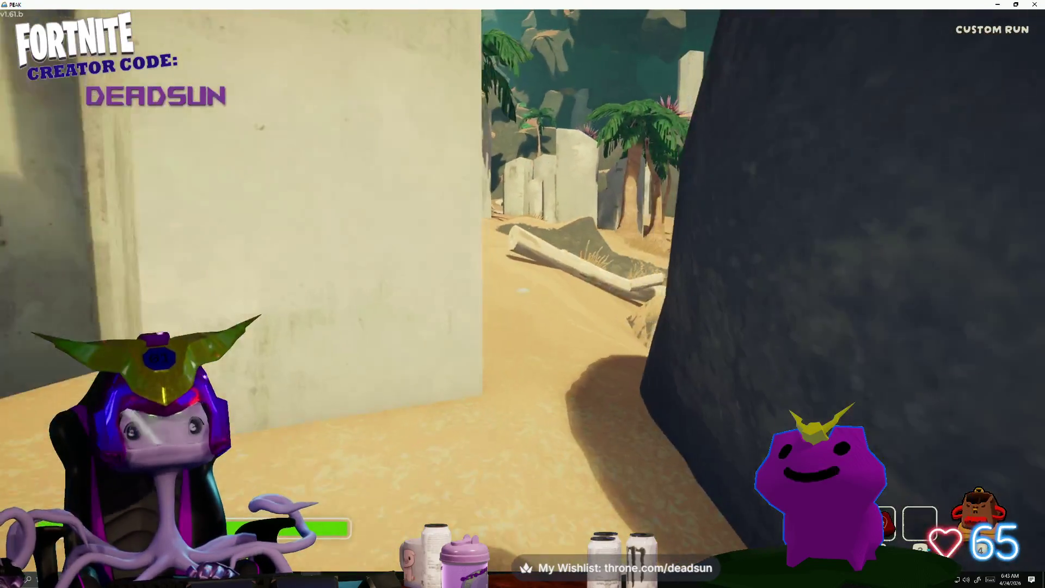
{"action": "key", "text": "w"}
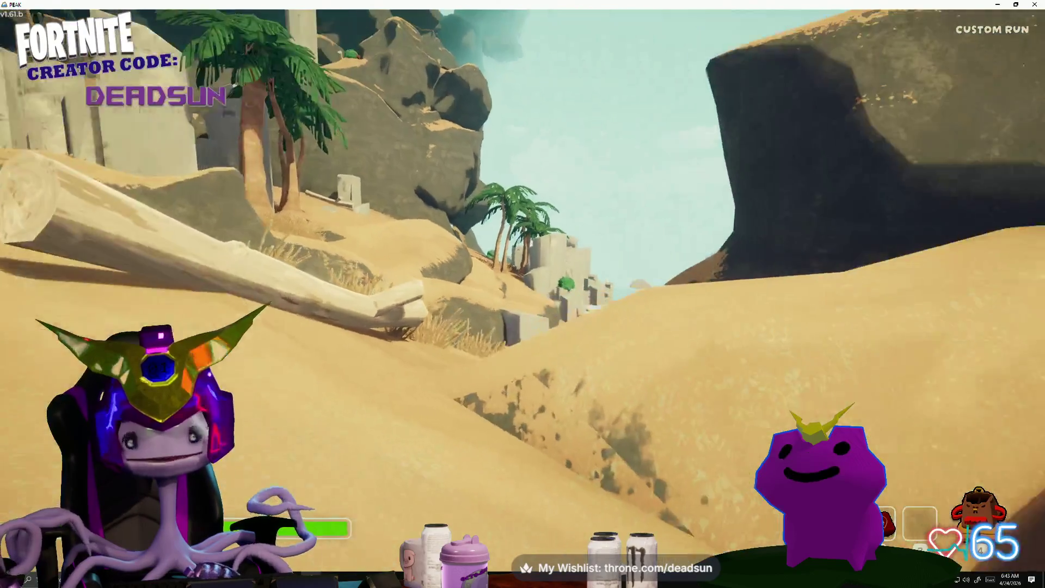
{"action": "key", "text": "w"}
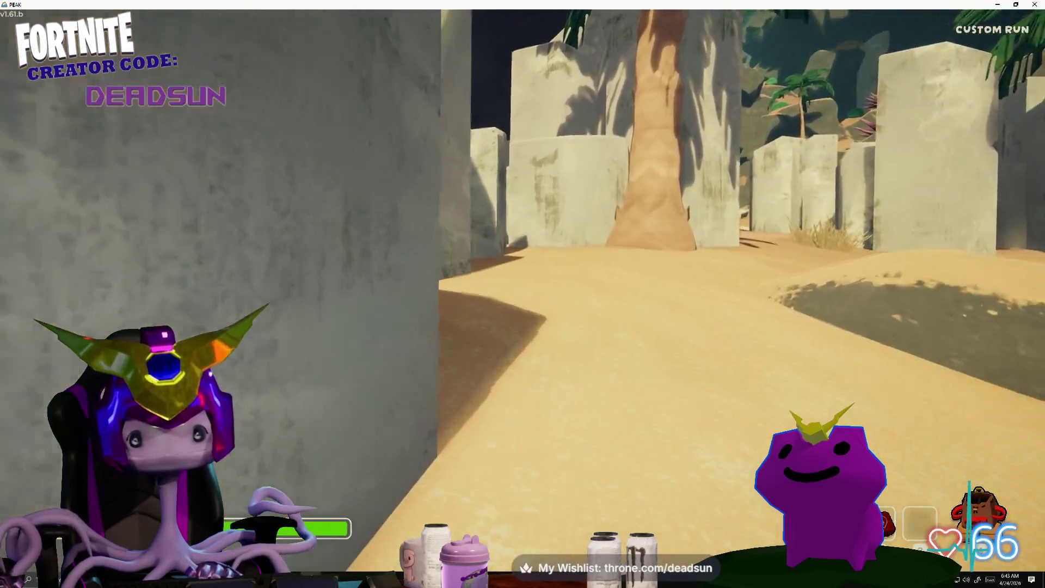
{"action": "key", "text": "w"}
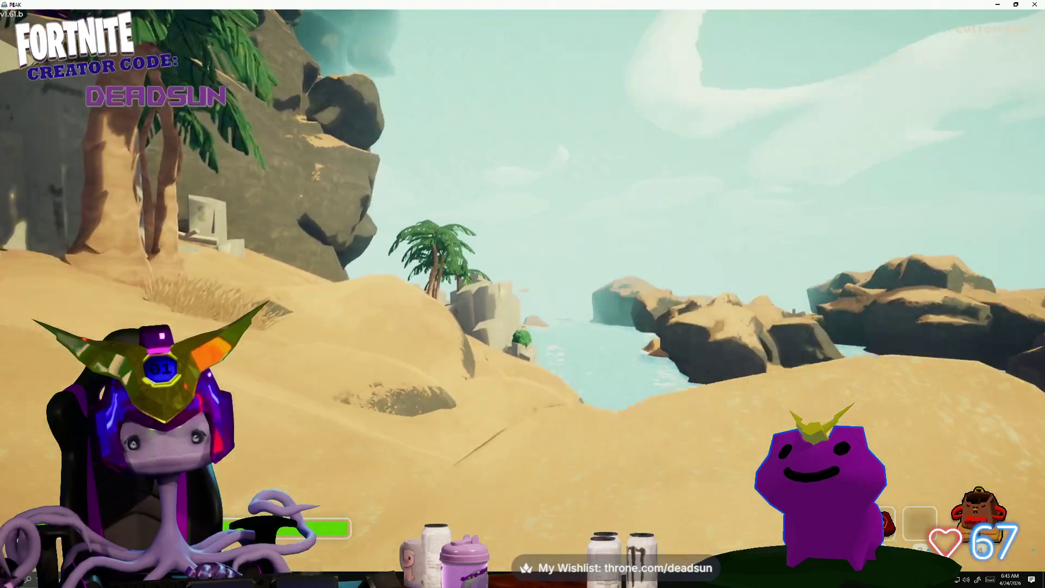
{"action": "key", "text": "w"}
{"action": "key", "text": "w"}
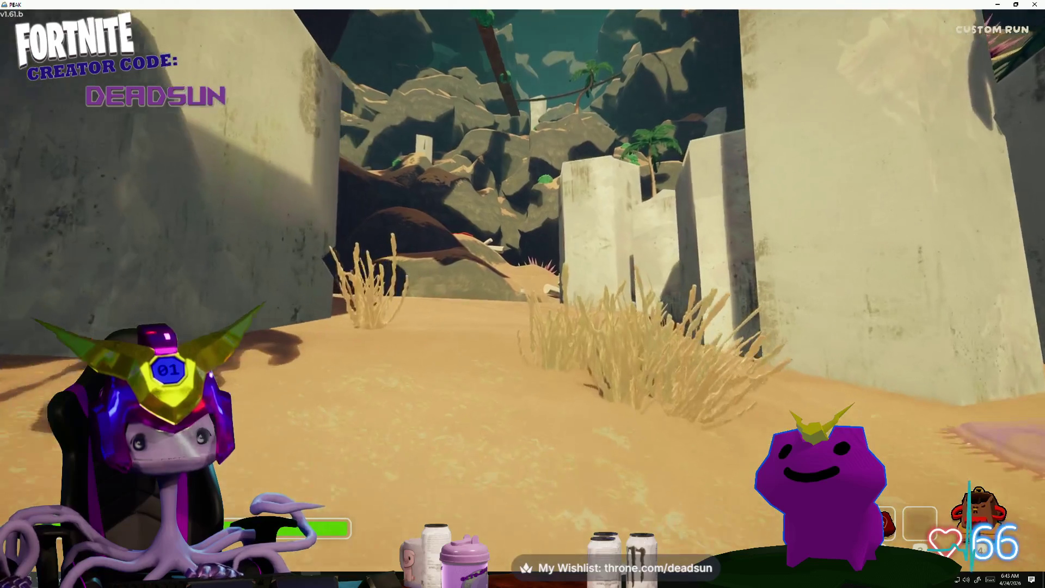
{"action": "key", "text": "w"}
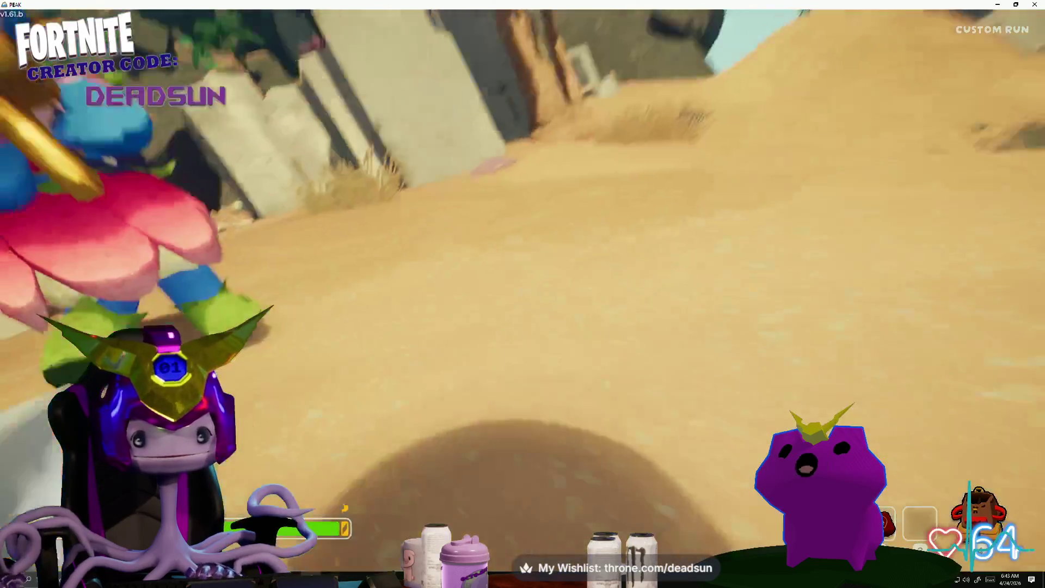
{"action": "key", "text": "w"}
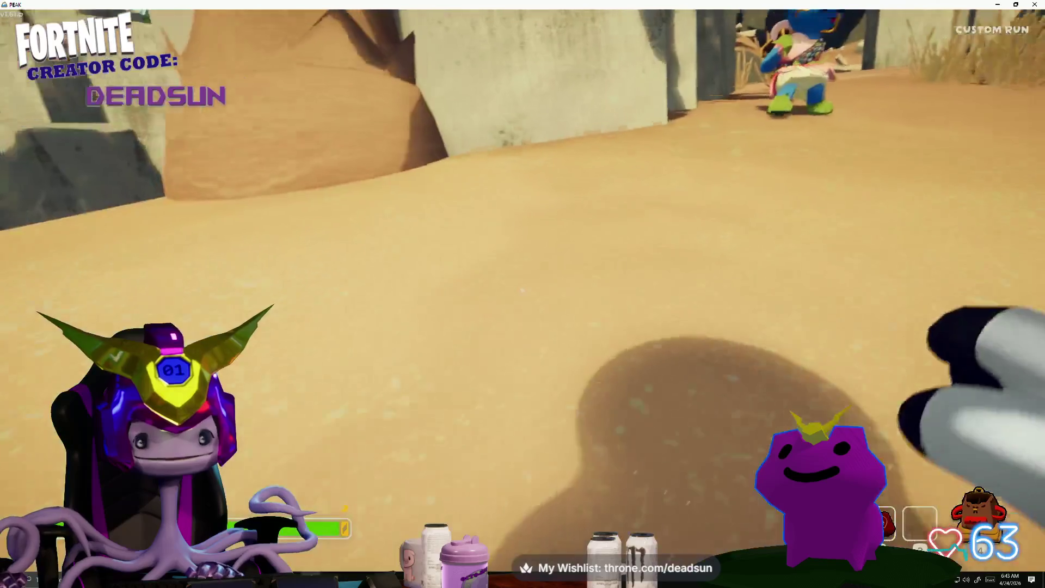
{"action": "key", "text": "1"}
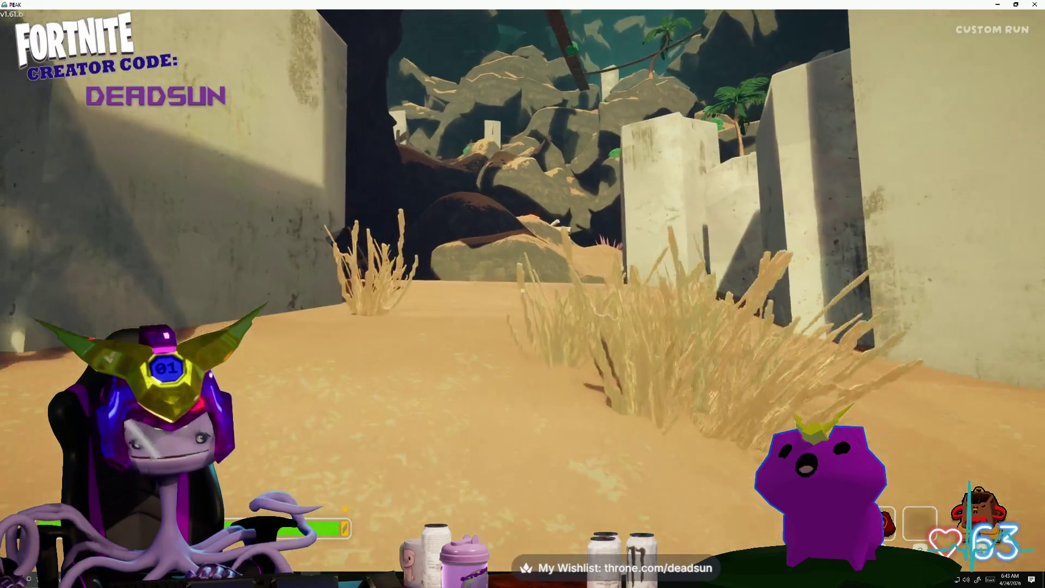
{"action": "key", "text": "w"}
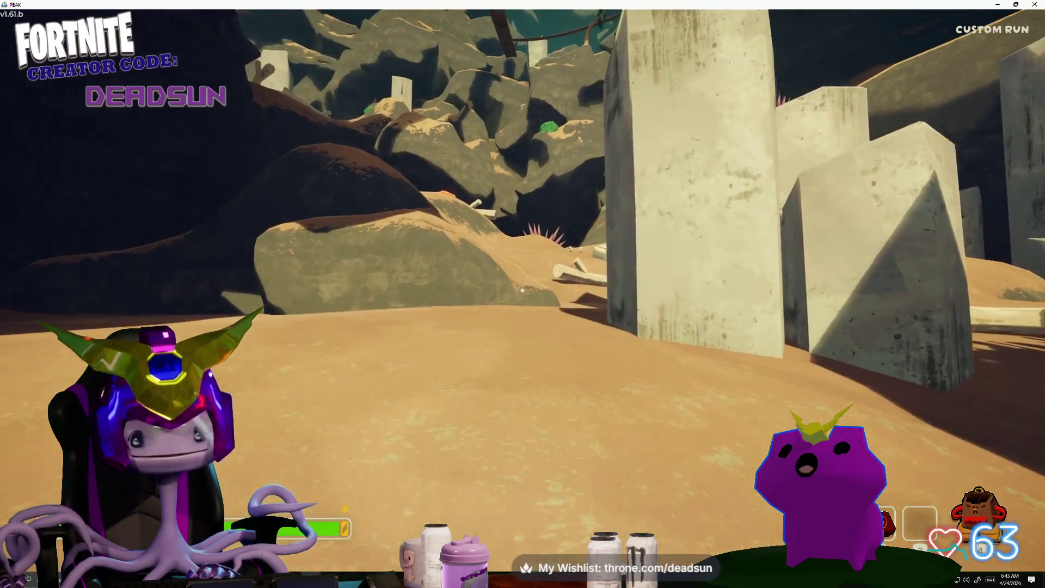
{"action": "key", "text": "w"}
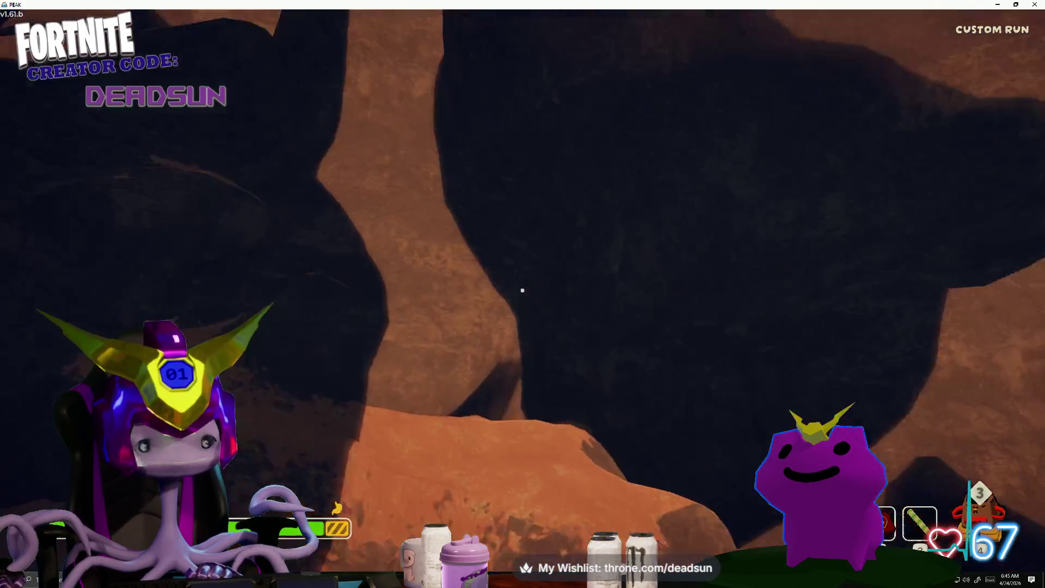
Climb the rock face to the red ridge while cycling held items, ending with the Med Kit out.
{"action": "key", "text": "2"}
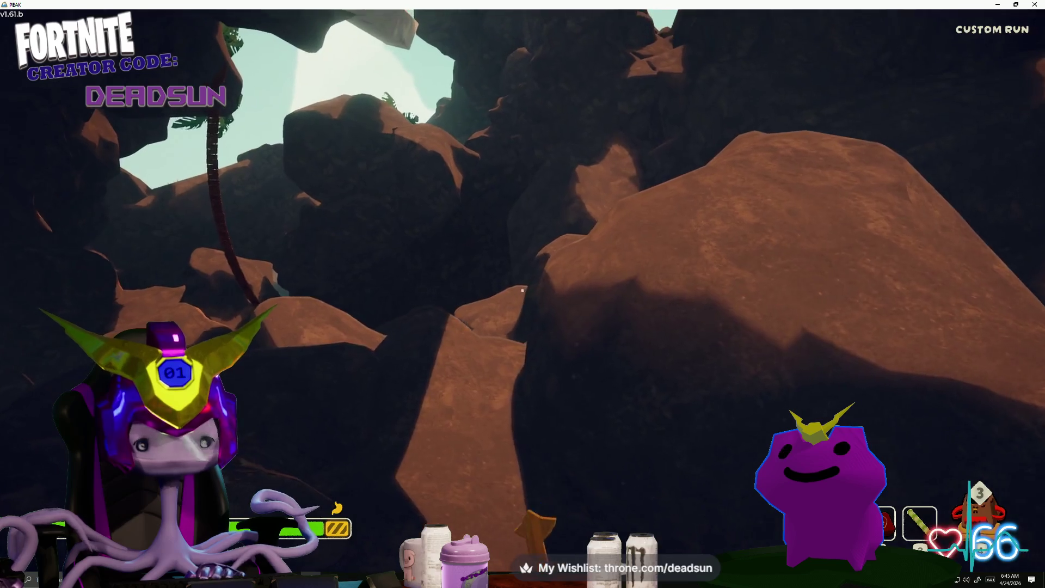
{"action": "key", "text": "1"}
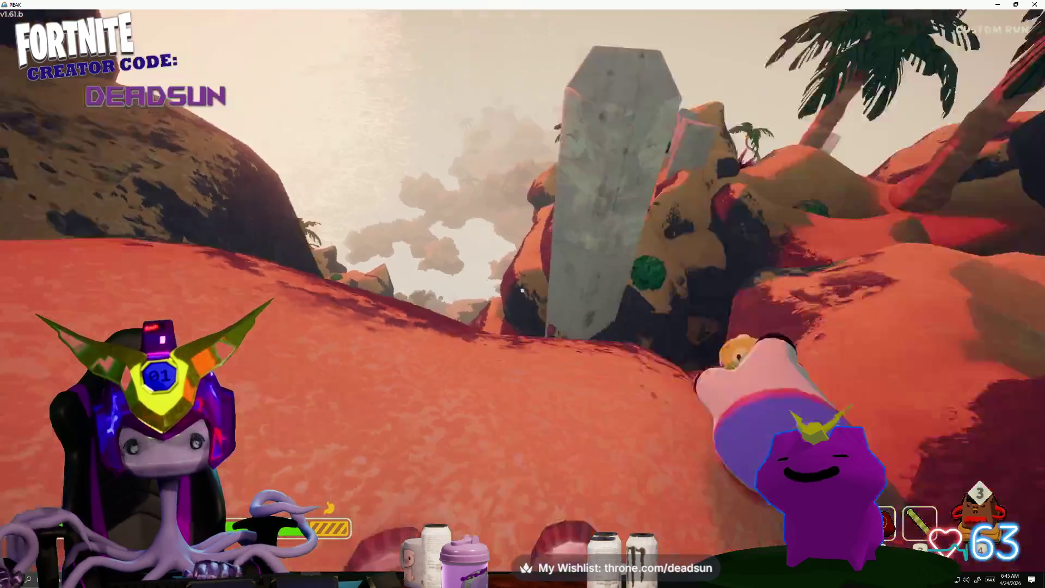
{"action": "key", "text": "1"}
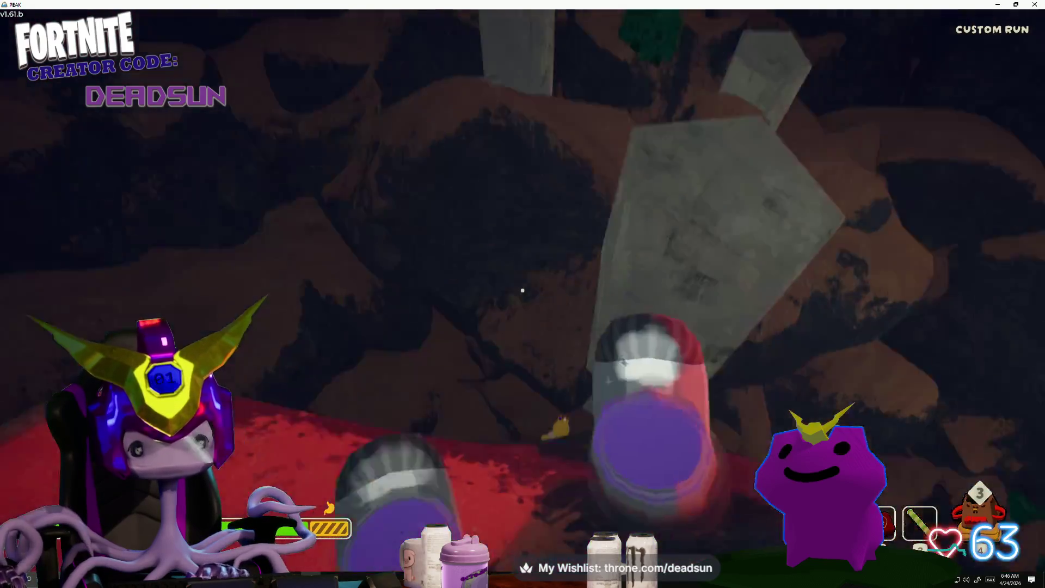
{"action": "key", "text": "1"}
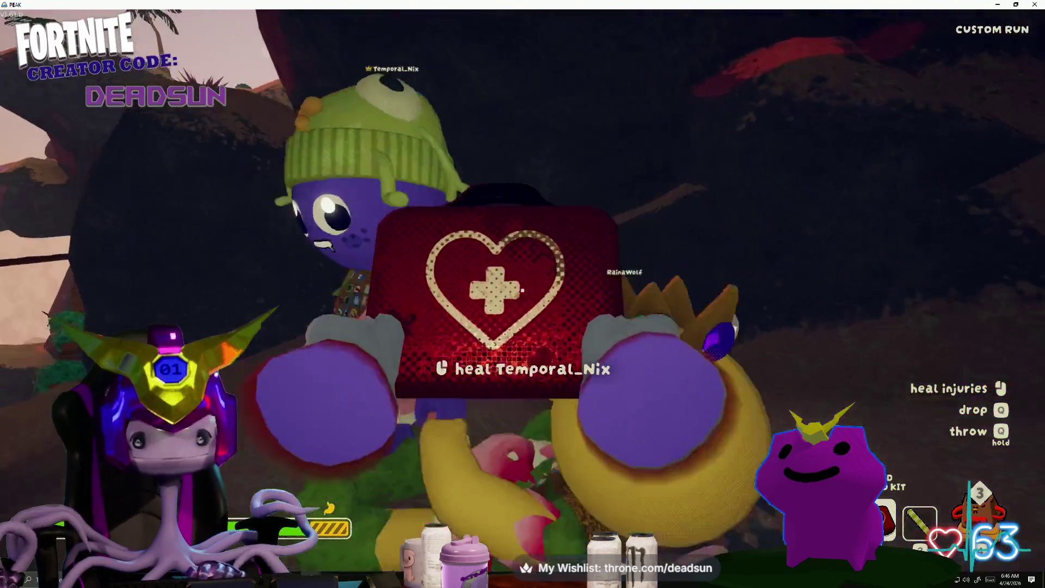
Heal both injured teammates with the Med Kit and the backpack's first aid kit, then stash it.
{"action": "left_click", "coordinate": [523, 294]}
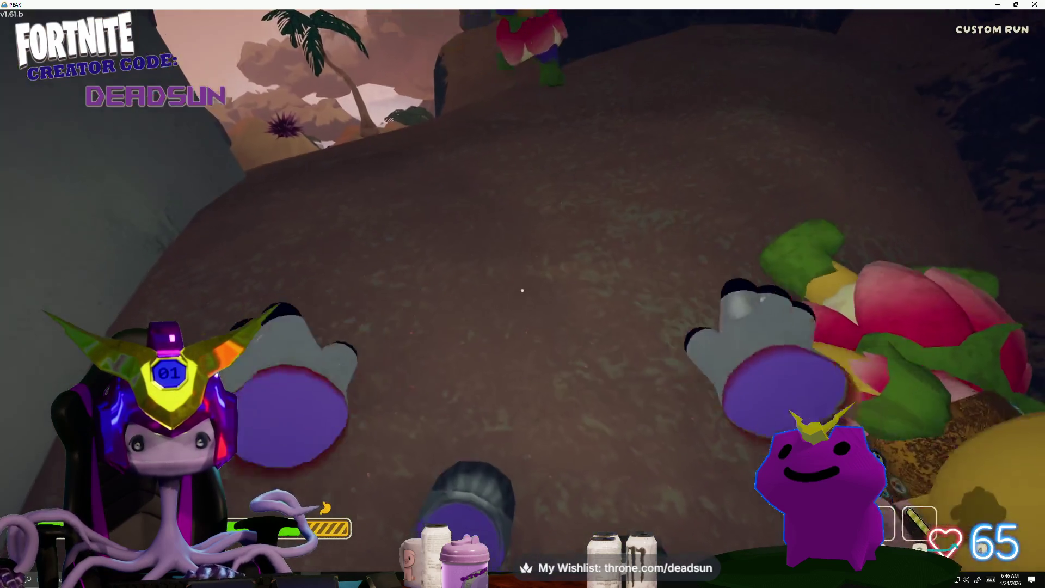
{"action": "key", "text": "e"}
{"action": "left_click", "coordinate": [448, 249]}
{"action": "left_click", "coordinate": [523, 290]}
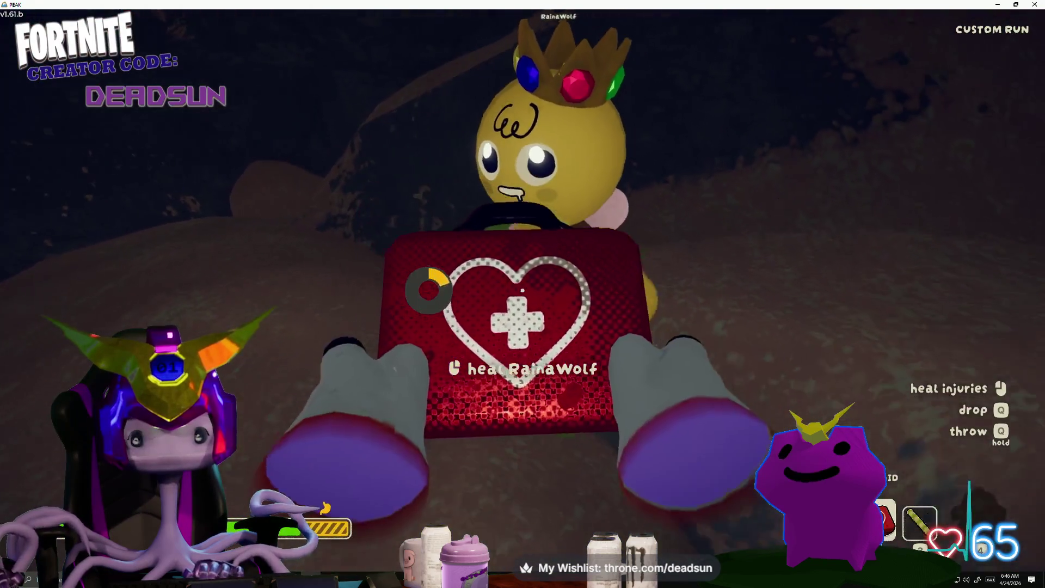
{"action": "key", "text": "e"}
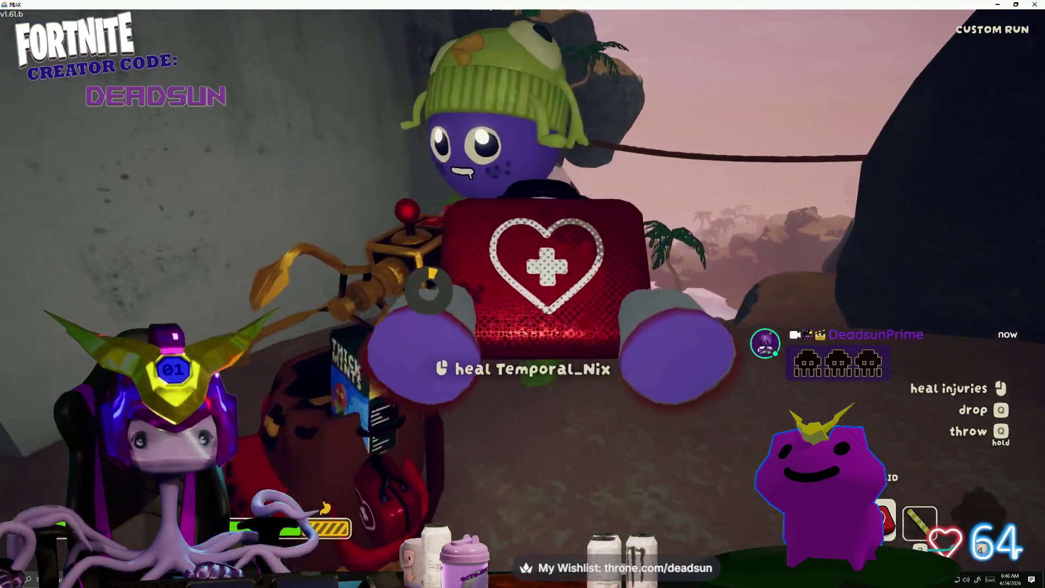
{"action": "left_click", "coordinate": [522, 290]}
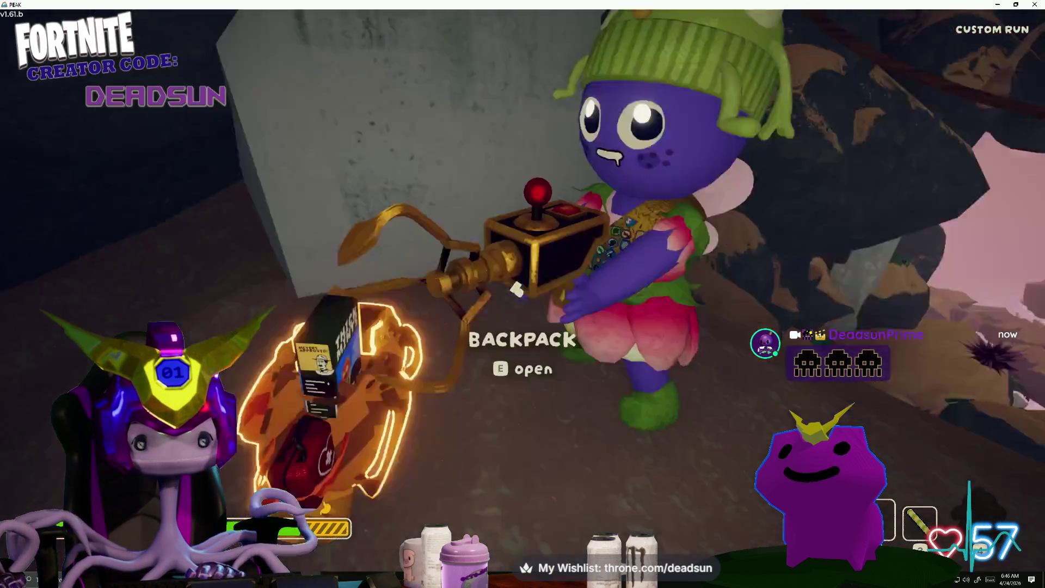
{"action": "key", "text": "e"}
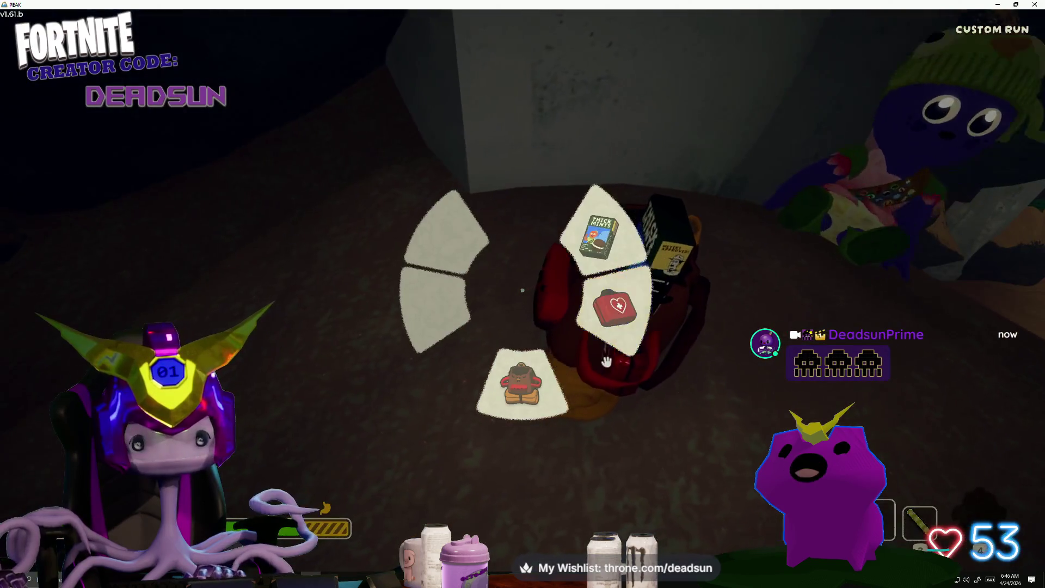
{"action": "left_click", "coordinate": [523, 290]}
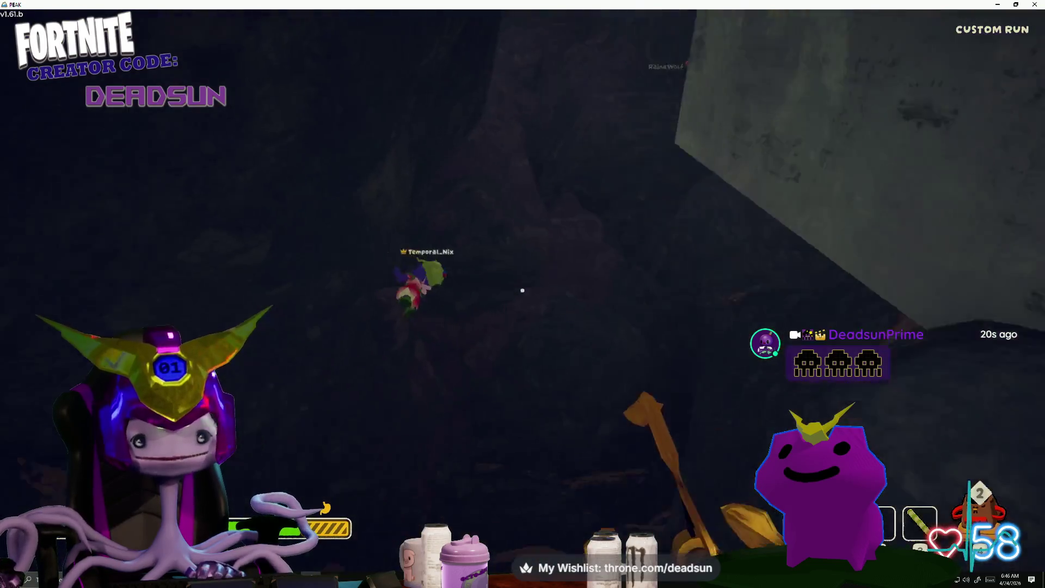
Aim the golden joystick gadget at the cliff and fire it repeatedly to launch across the island.
{"action": "right_click_drag", "start_coordinate": [523, 290], "coordinate": [523, 291]}
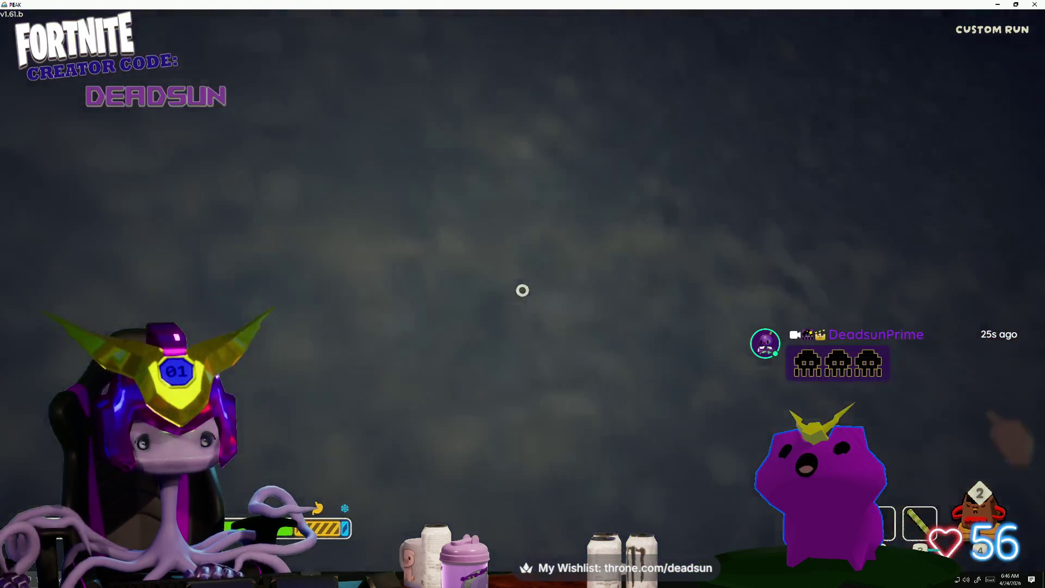
{"action": "left_click_drag", "start_coordinate": [523, 290], "coordinate": [522, 290]}
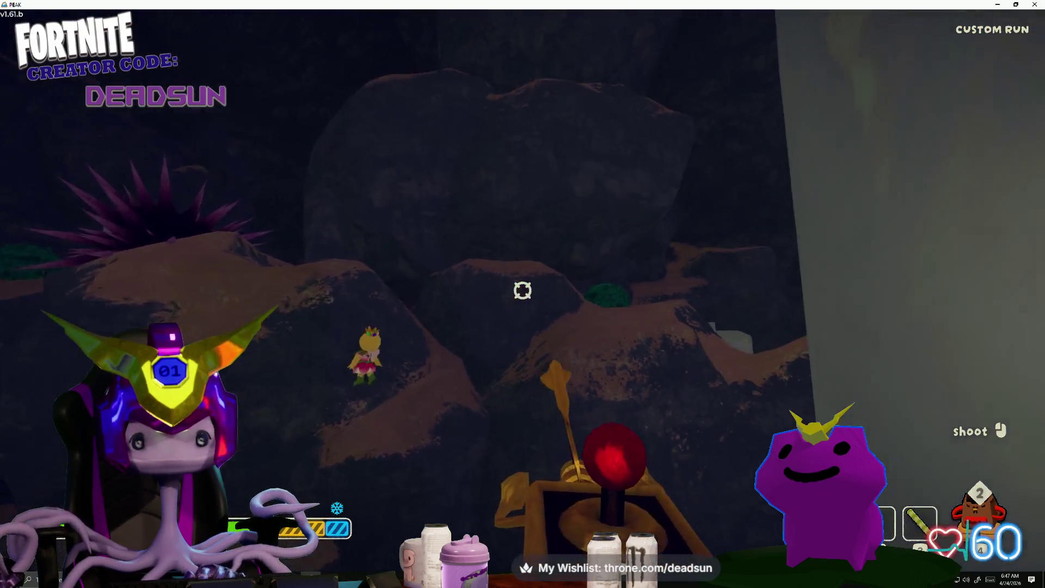
{"action": "left_click", "coordinate": [523, 291]}
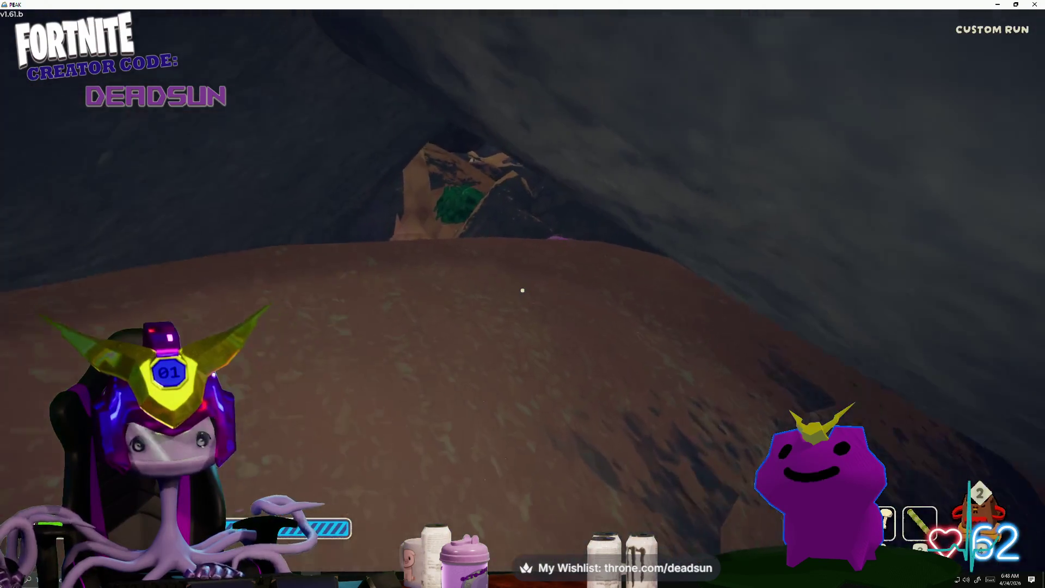
{"action": "key", "text": "1"}
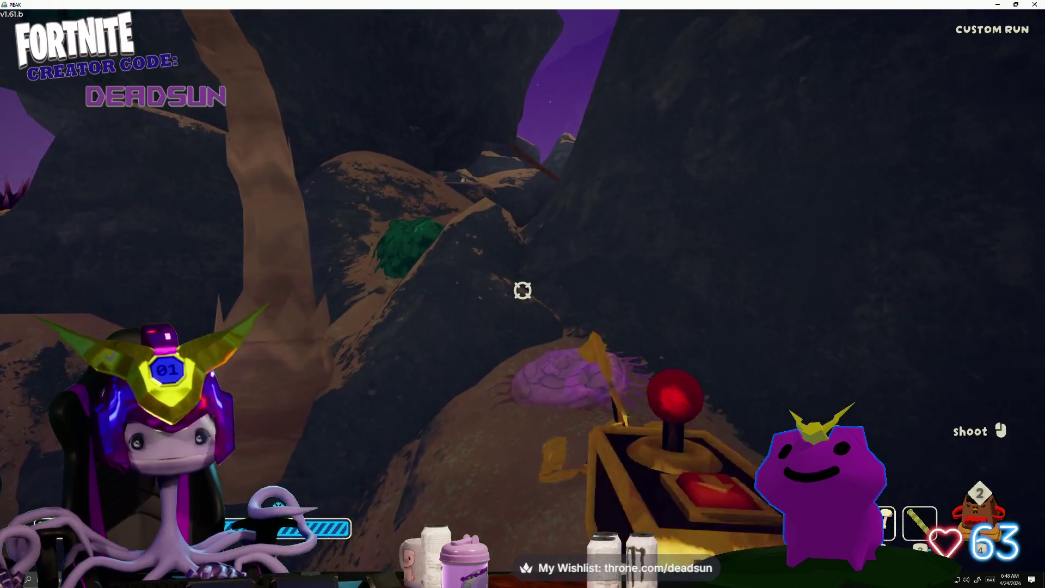
{"action": "left_click", "coordinate": [523, 290]}
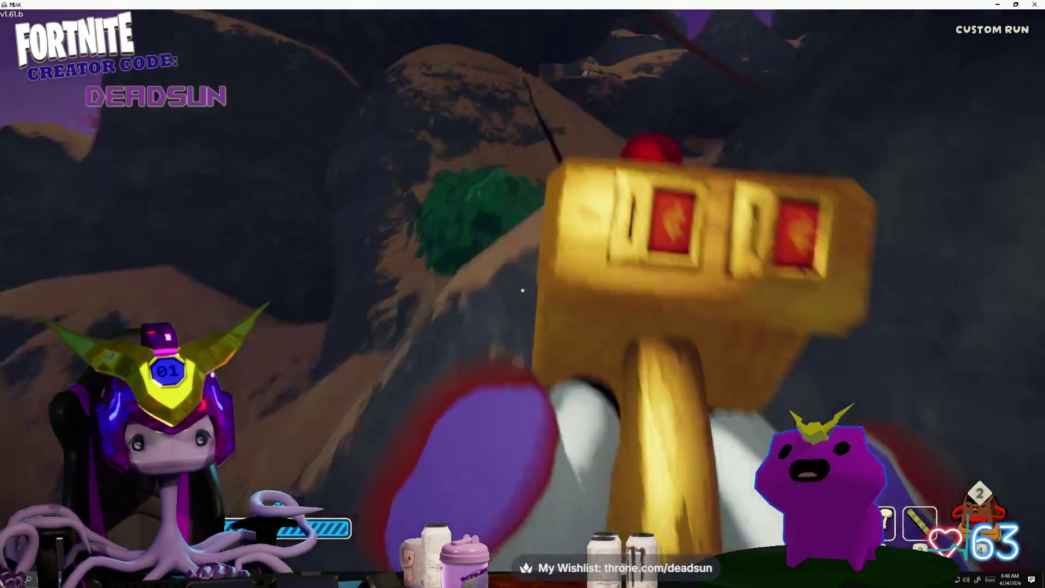
{"action": "key", "text": "1"}
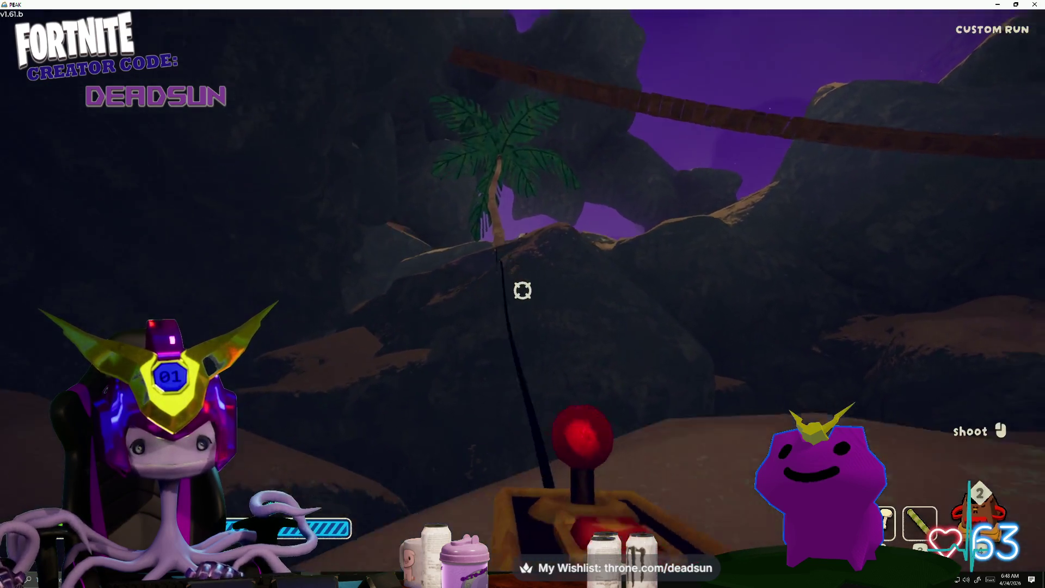
{"action": "left_click", "coordinate": [523, 290]}
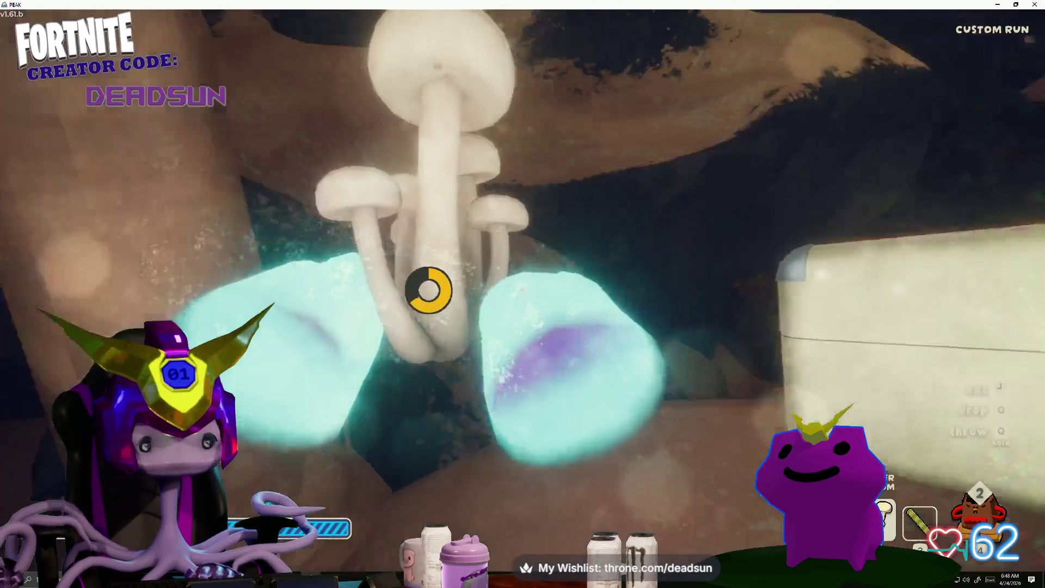
Open the Big Luggage to find a first aid kit and Scout Cookies, then re-equip the golden gadget.
{"action": "key", "text": "e"}
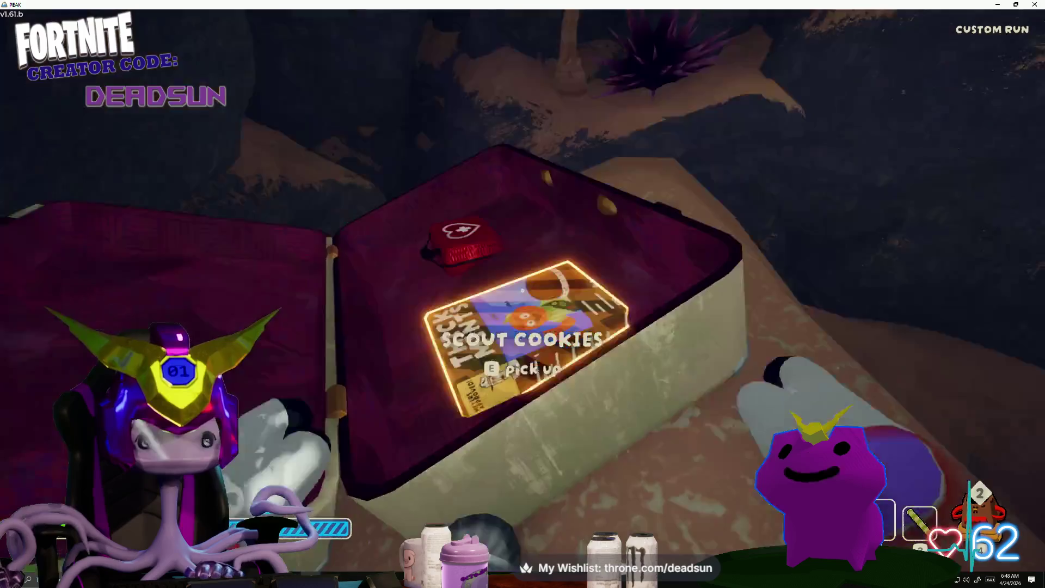
{"action": "key", "text": "1"}
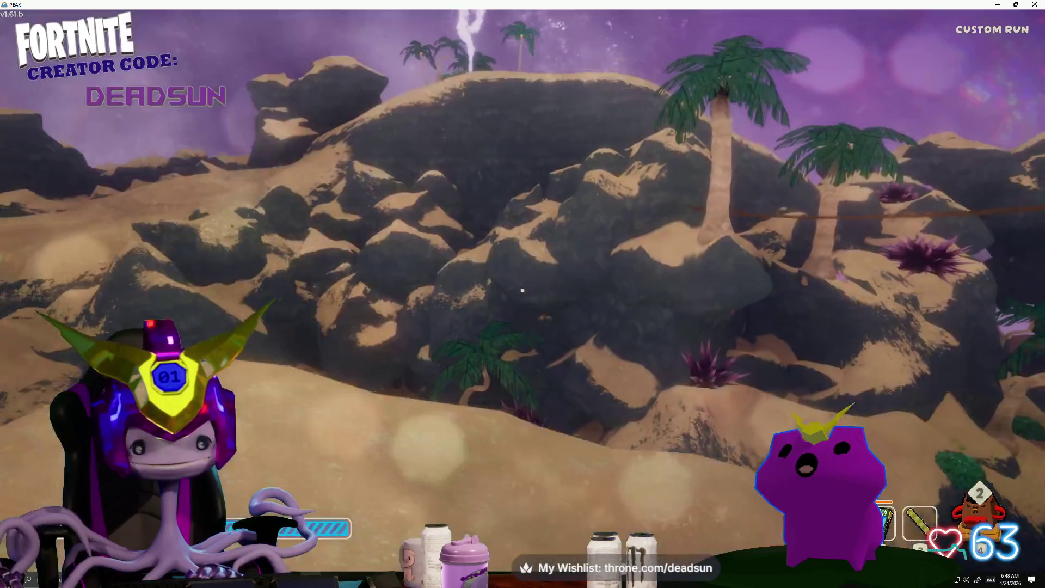
Walk up the dunes to the hilltop campfire, switching between the golden gadget, Blowgun and coconut.
{"action": "key", "text": "1"}
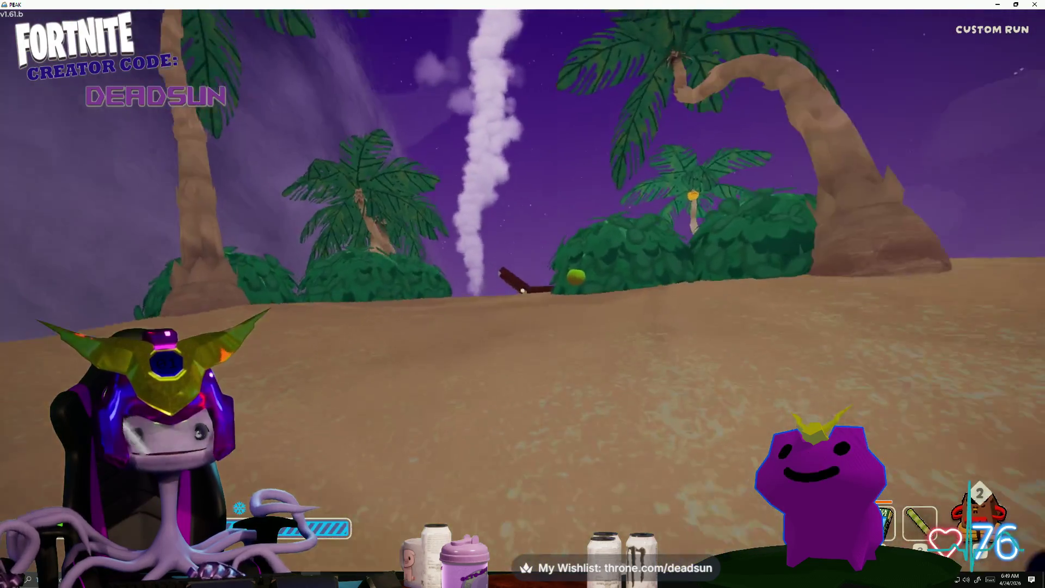
{"action": "key", "text": "w"}
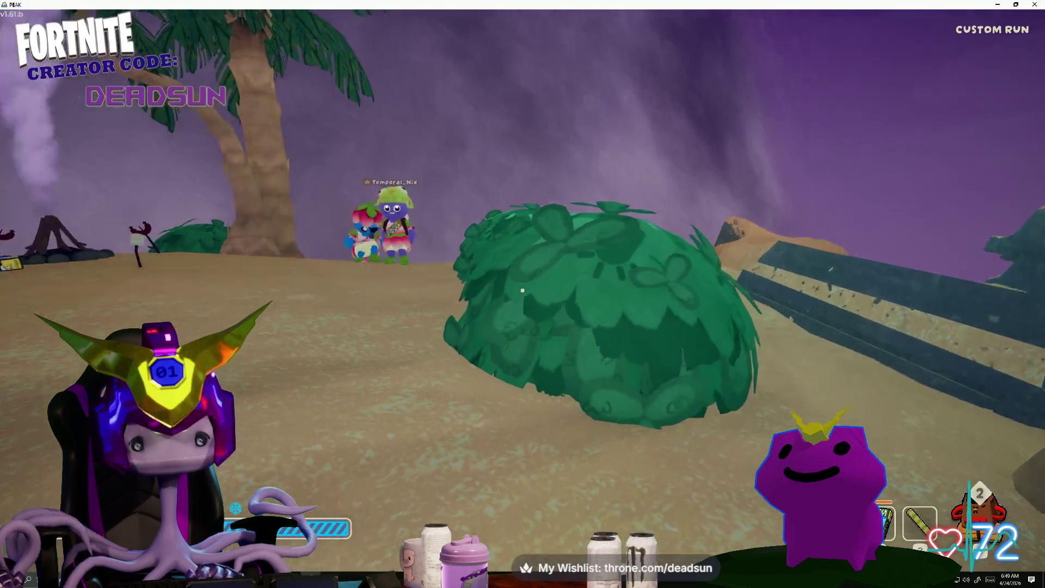
{"action": "key", "text": "3"}
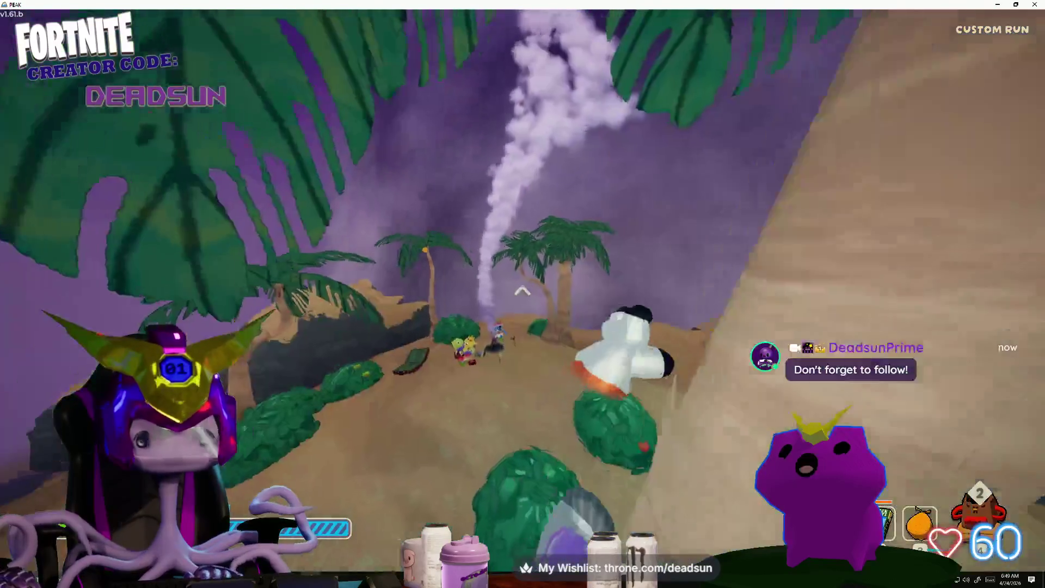
{"action": "key", "text": "2"}
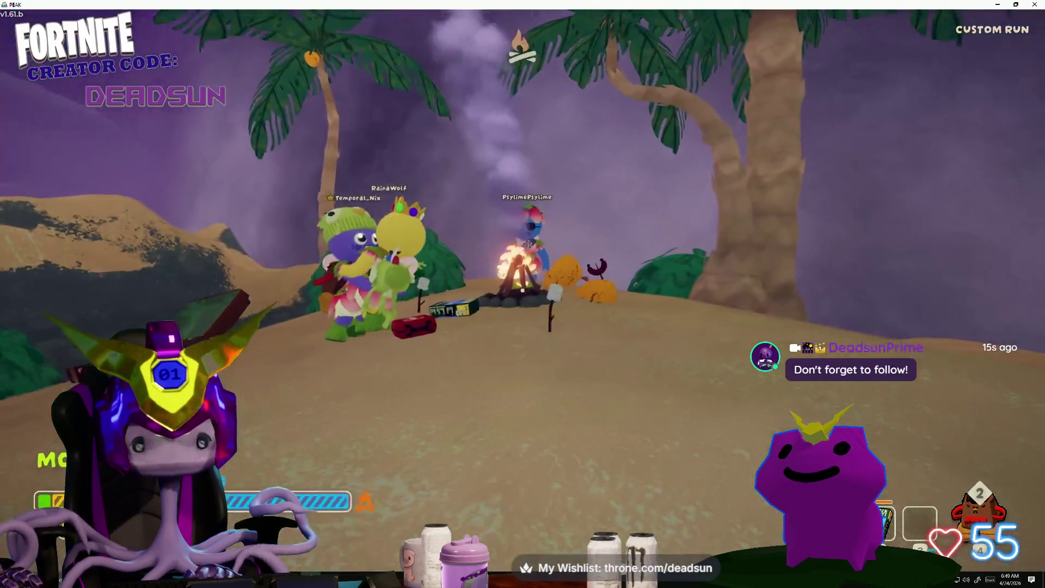
Pick up the coconut half by the campfire and stash both cooked Thick Mints boxes in the backpack.
{"action": "key", "text": "e"}
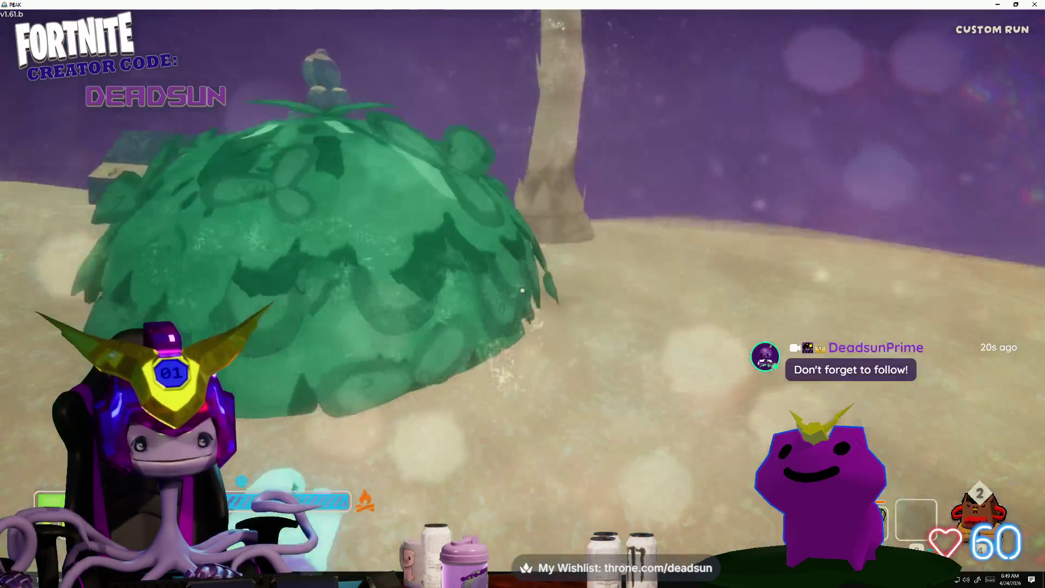
{"action": "key", "text": "w"}
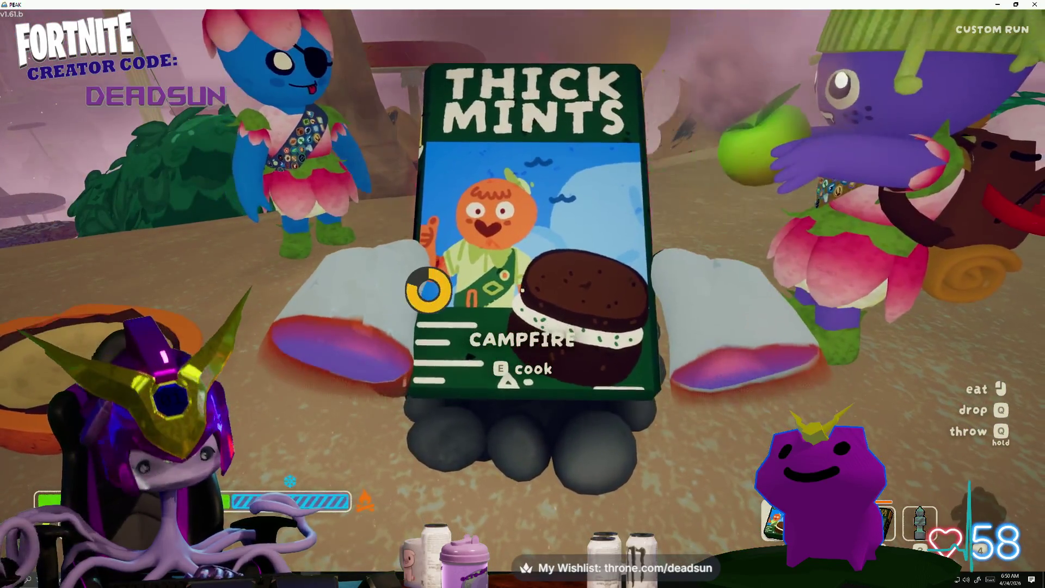
{"action": "key", "text": "e"}
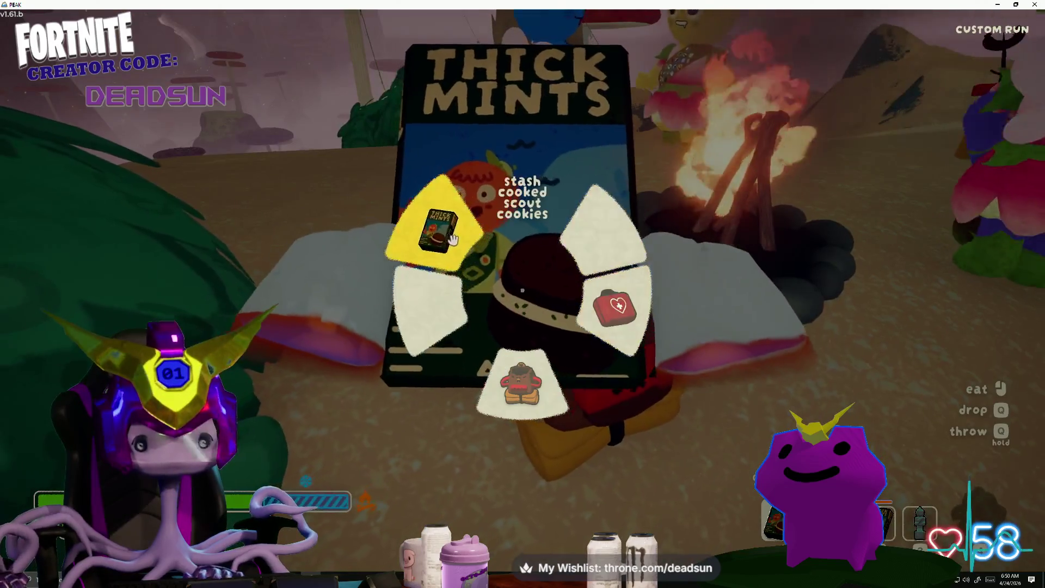
{"action": "left_click", "coordinate": [452, 240]}
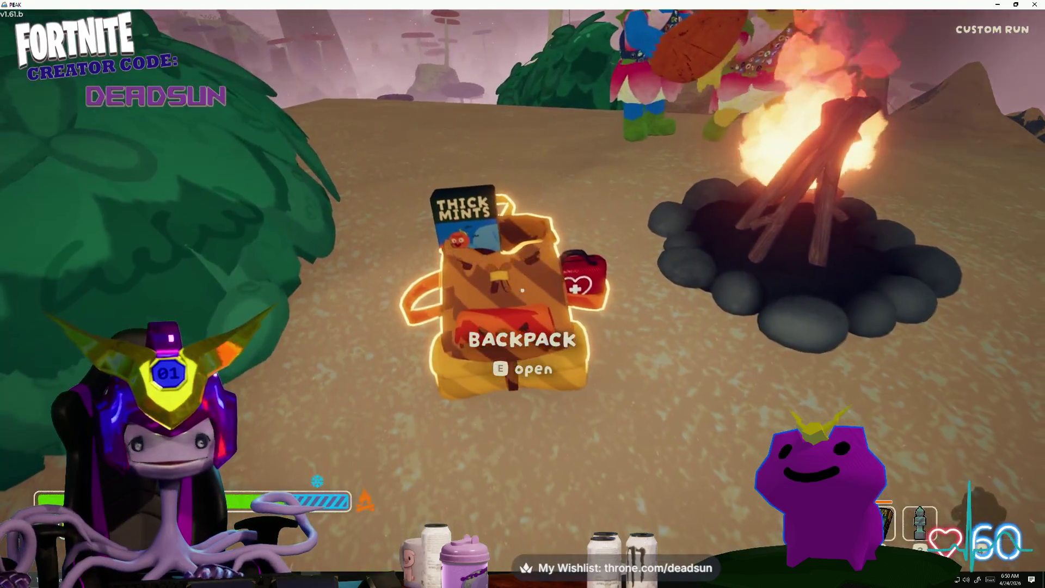
{"action": "key", "text": "e"}
{"action": "left_click", "coordinate": [599, 234]}
Put the backpack on and turn toward the grassy hill.
{"action": "key", "text": "e"}
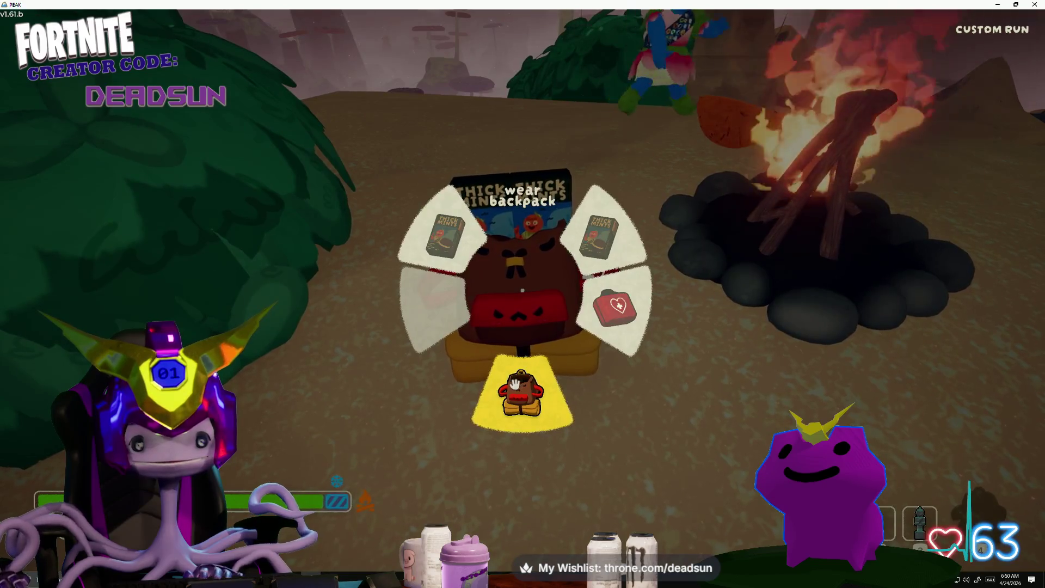
{"action": "left_click", "coordinate": [522, 392]}
{"action": "key", "text": "w"}
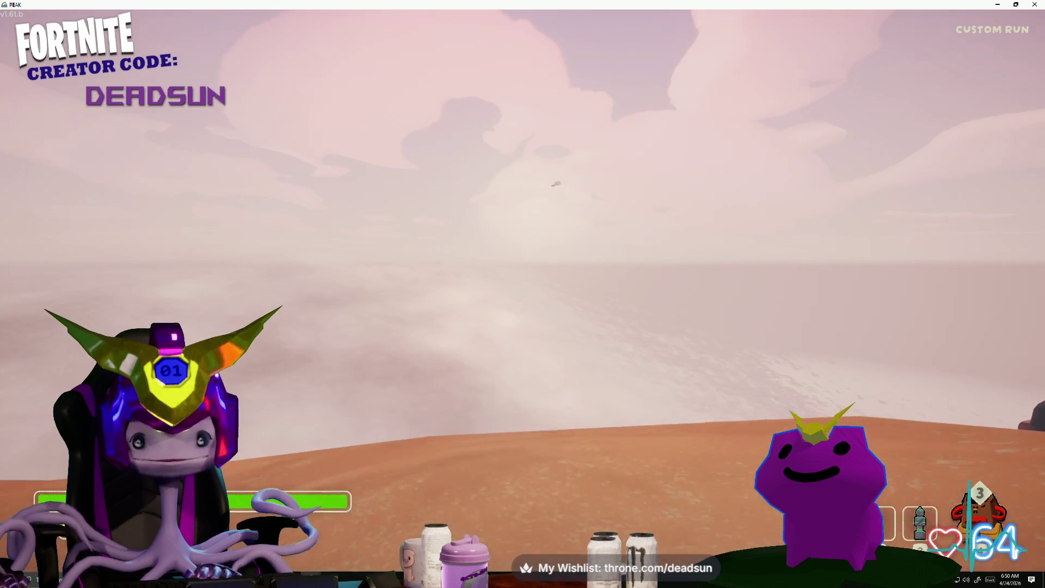
Walk back to the campfire, take the cooked coconut half, and turn toward the mushroom forest.
{"action": "key", "text": "w"}
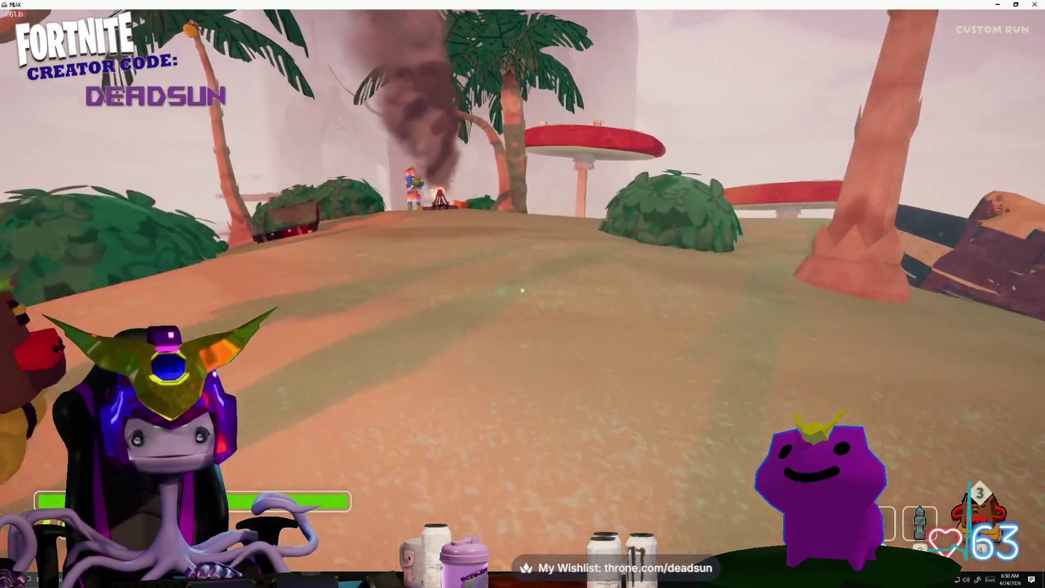
{"action": "key", "text": "w"}
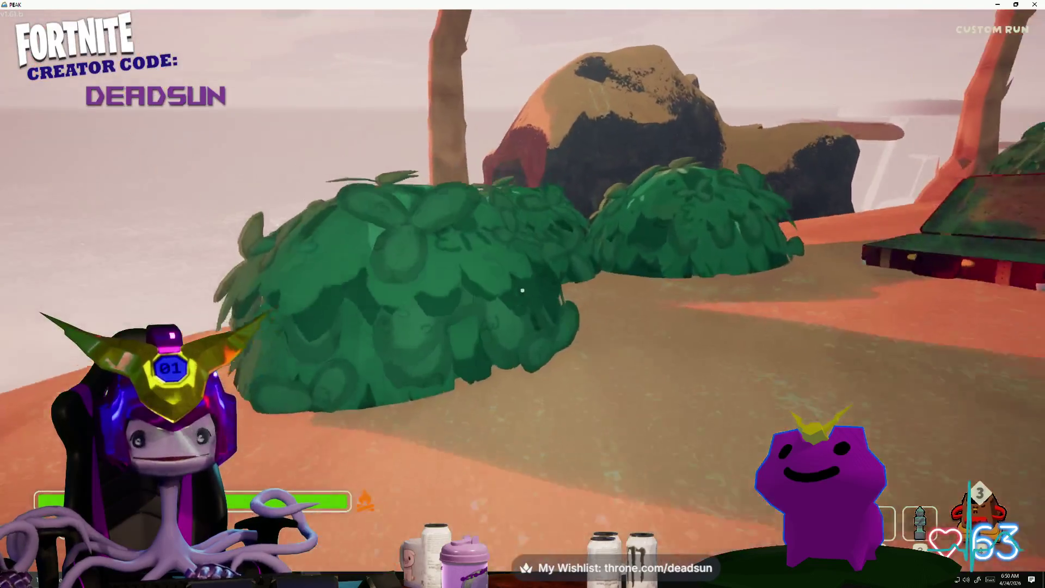
{"action": "key", "text": "w"}
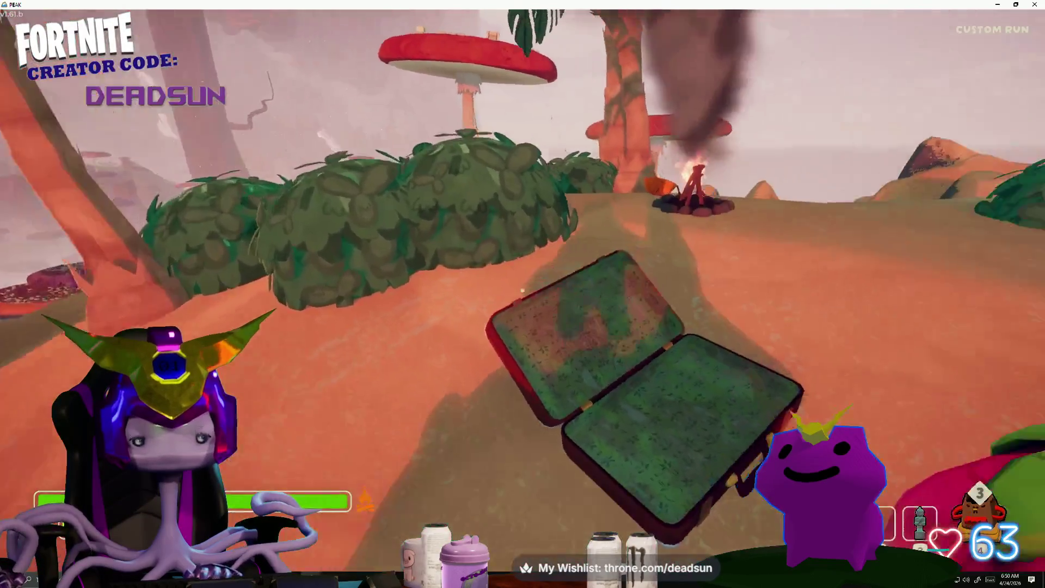
{"action": "key", "text": "w"}
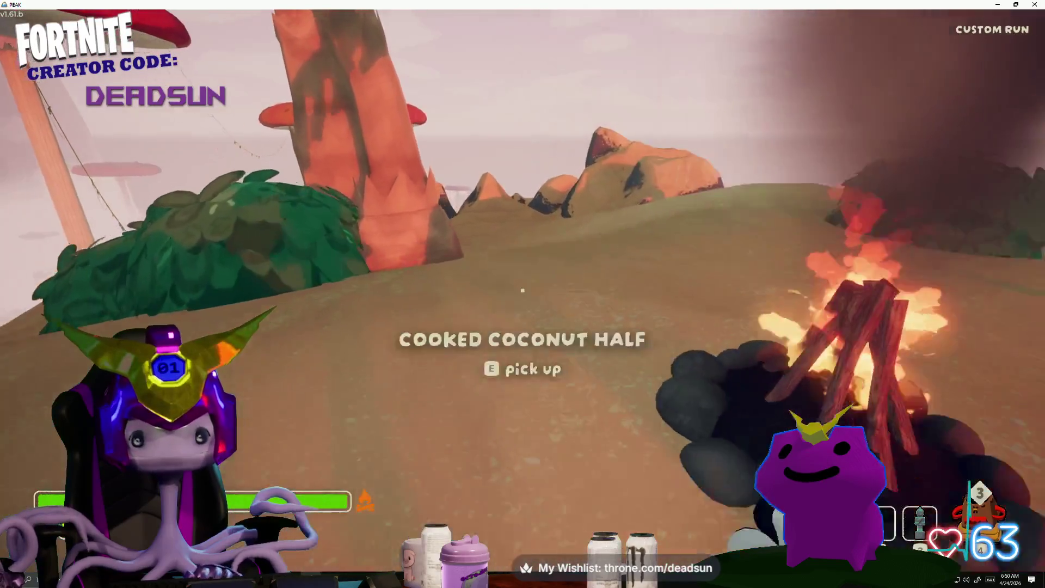
{"action": "key", "text": "e"}
{"action": "key", "text": "e"}
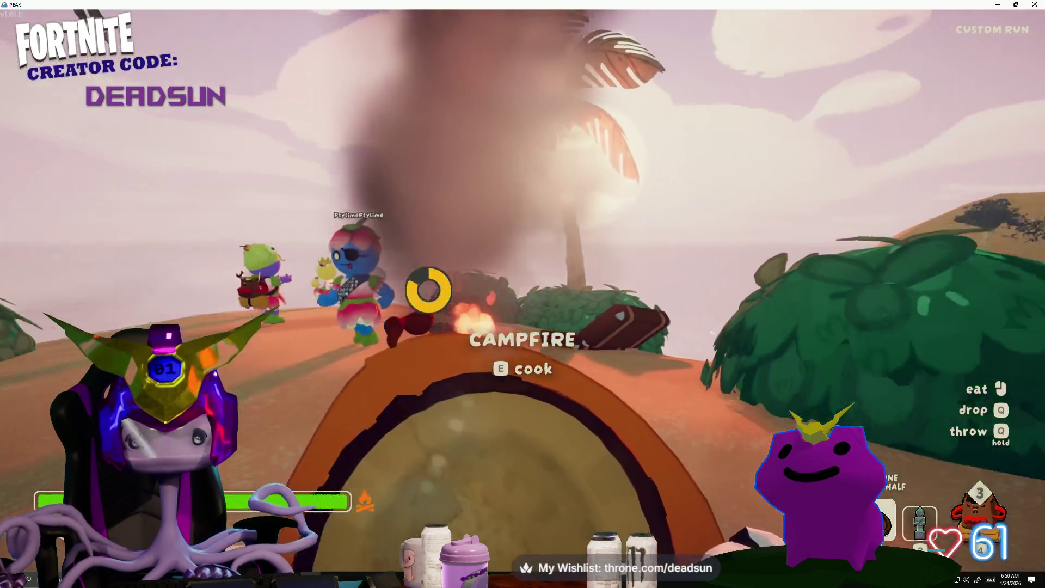
{"action": "key", "text": "q"}
{"action": "key", "text": "w"}
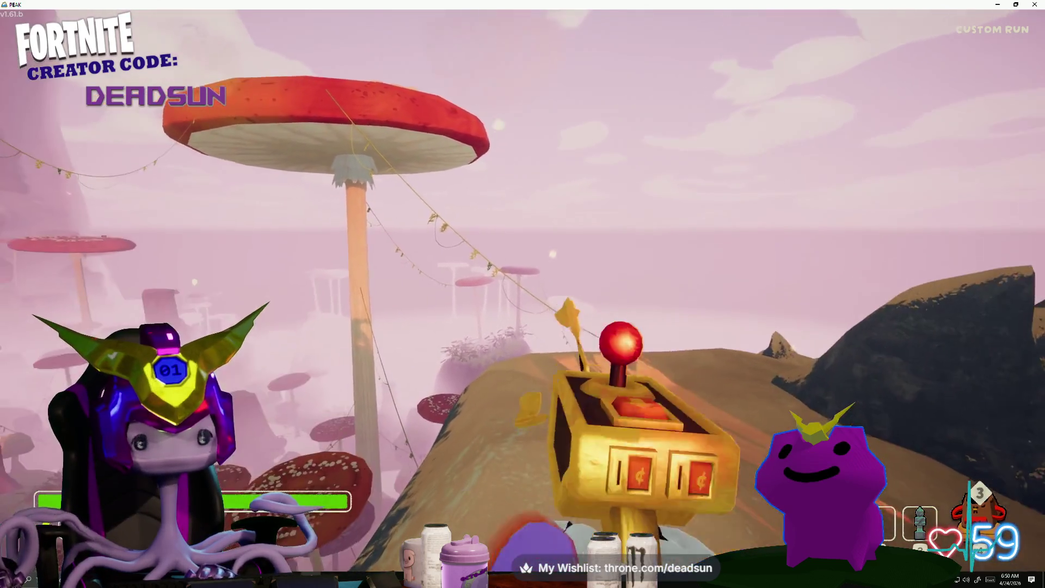
Put away the golden gadget and climb onto the giant red mushroom cap.
{"action": "key", "text": "2"}
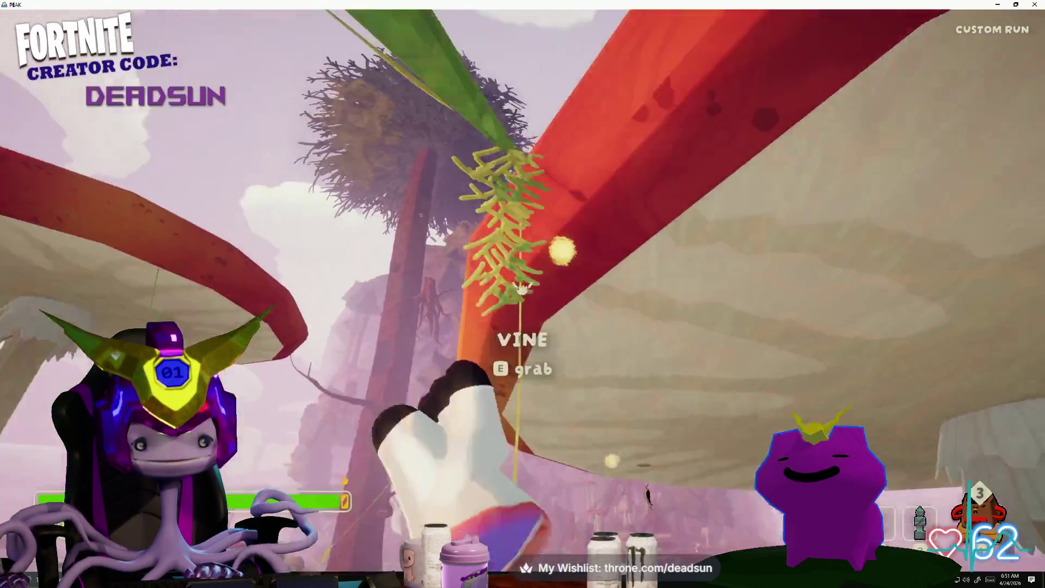
{"action": "key", "text": "space"}
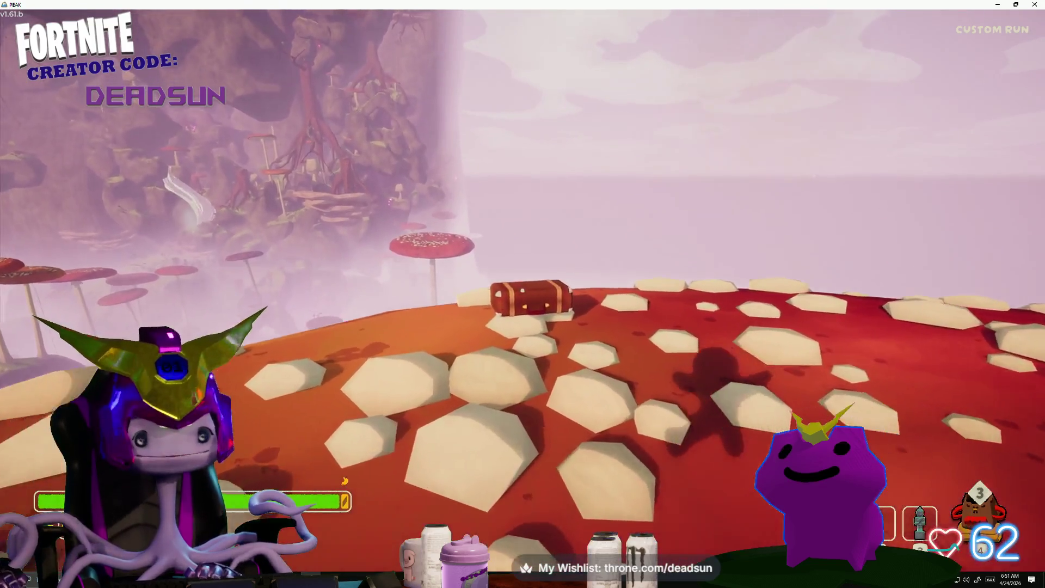
Open the luggage on the mushroom cap, take the Thick Mints Scout Cookies and eat them.
{"action": "key", "text": "e"}
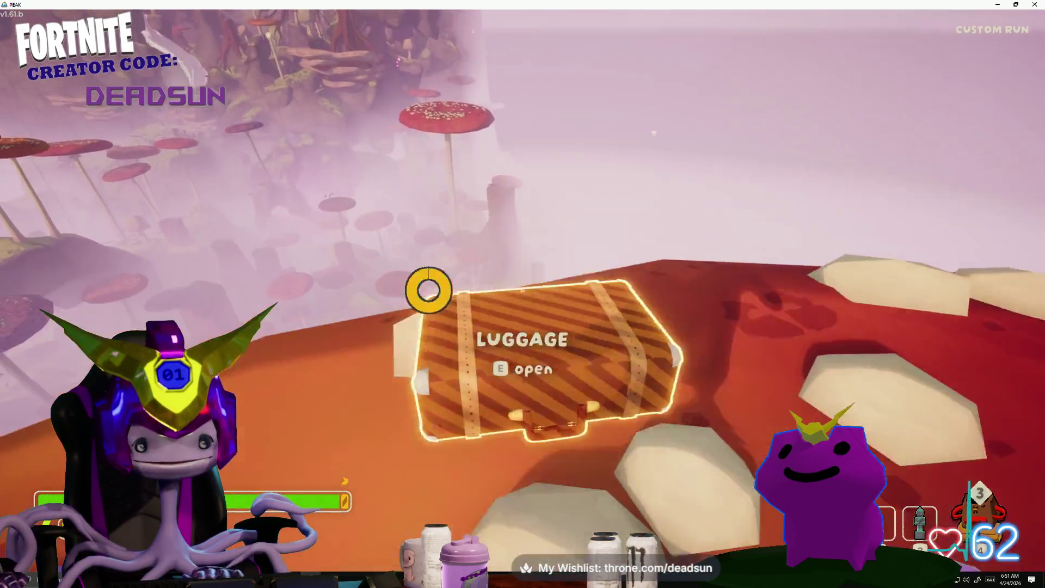
{"action": "key", "text": "e"}
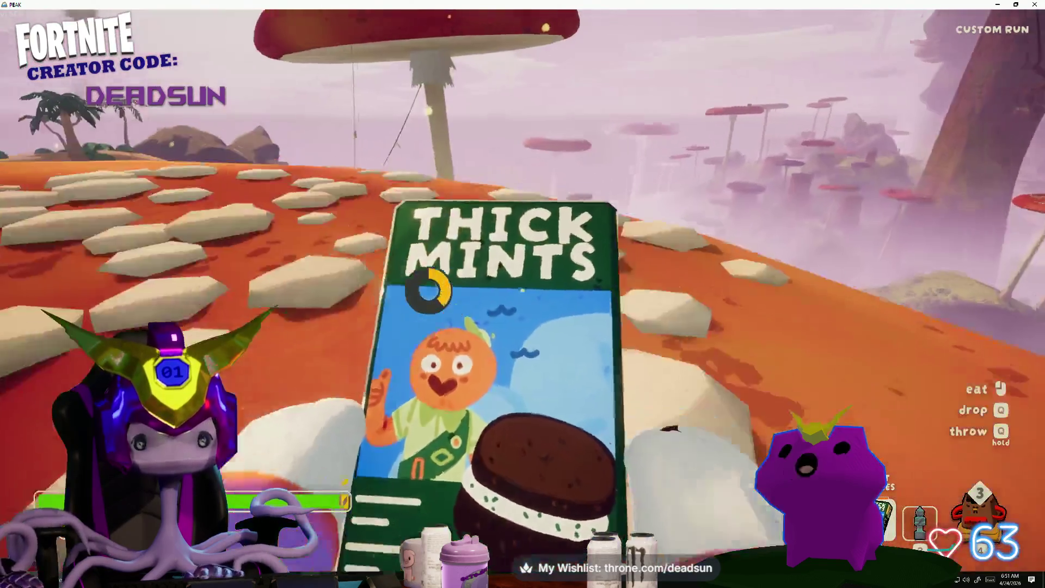
{"action": "left_click", "coordinate": [523, 292]}
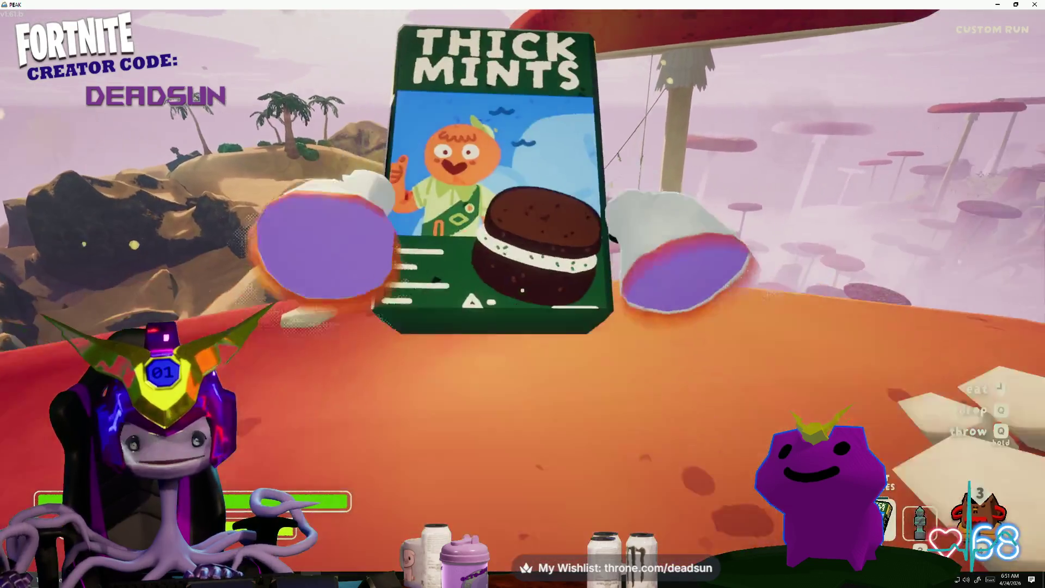
{"action": "left_click", "coordinate": [523, 294]}
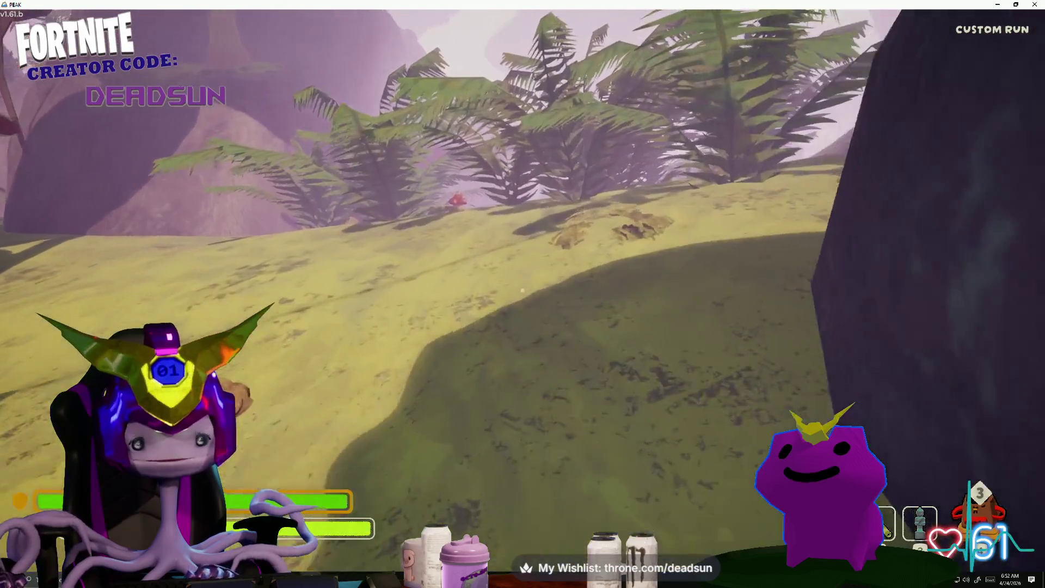
Walk into the fern jungle toward the Red Shroomberry and put the dropped backpack on.
{"action": "key", "text": "w"}
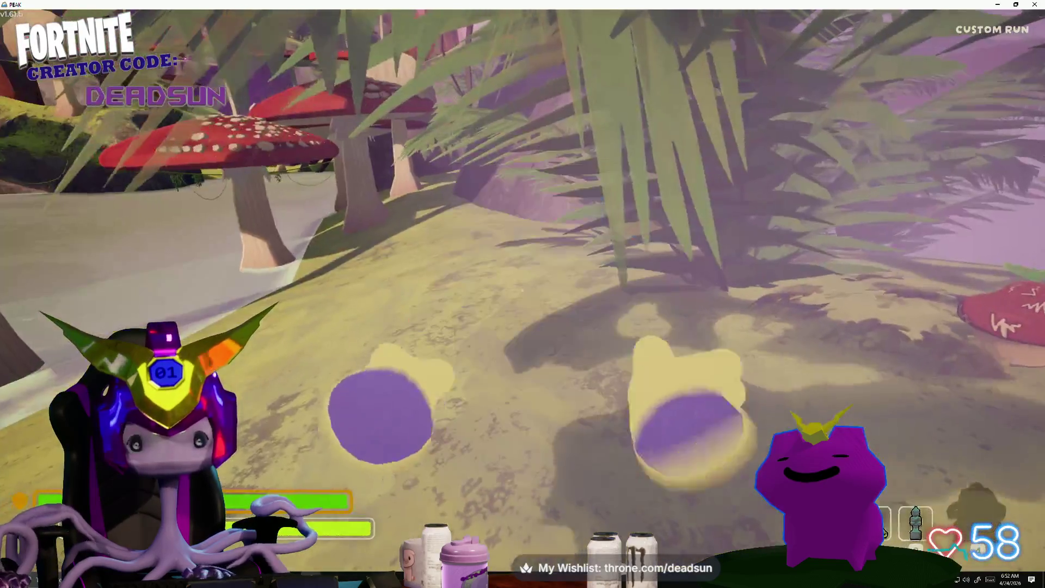
{"action": "key", "text": "w"}
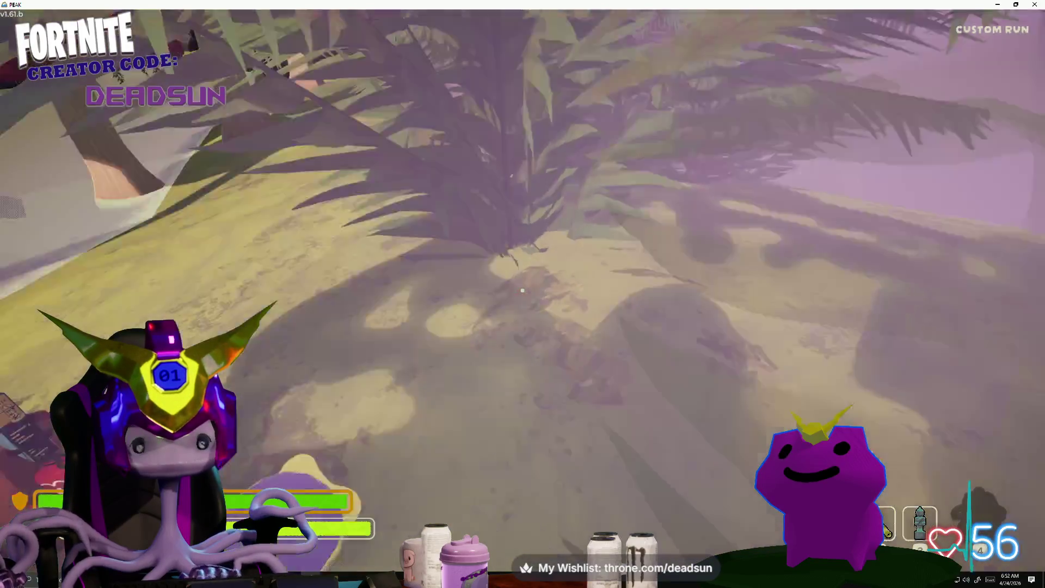
{"action": "key", "text": "e"}
{"action": "key", "text": "e"}
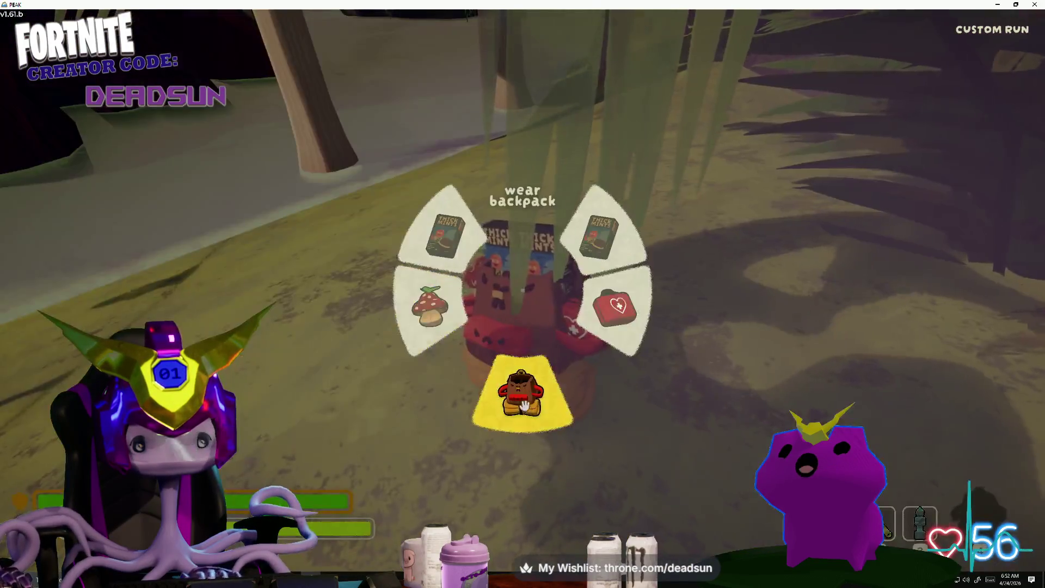
{"action": "key", "text": "w"}
{"action": "key", "text": "w"}
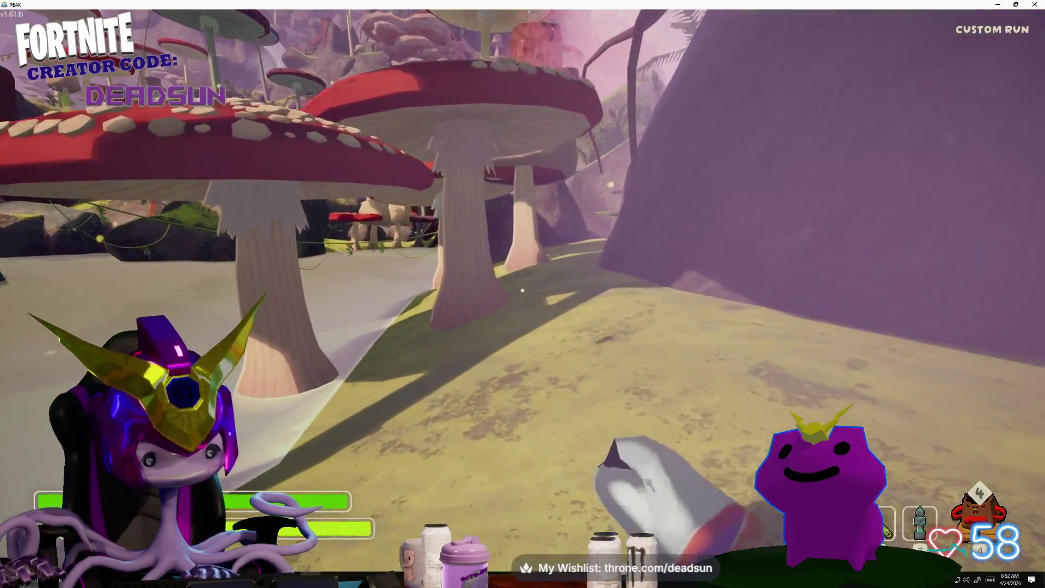
{"action": "key", "text": "w"}
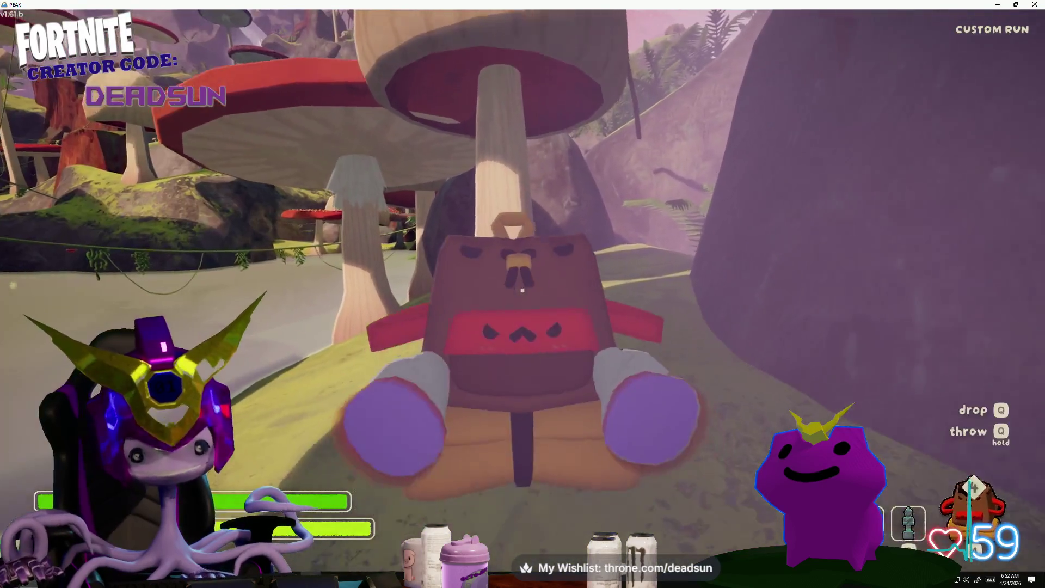
Take the Red Shroomberry from the backpack's item wheel and wear the backpack again.
{"action": "key", "text": "e"}
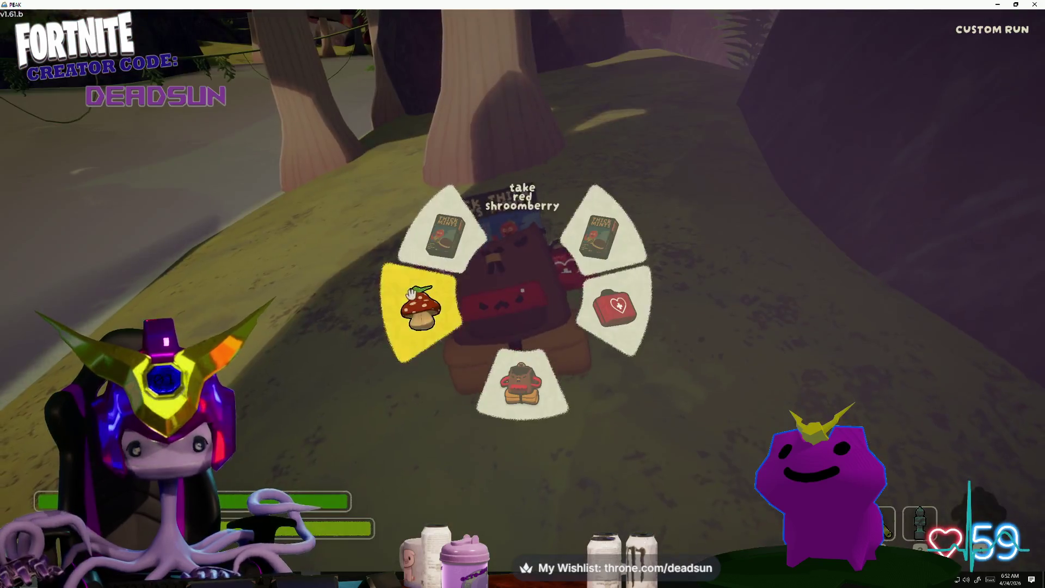
{"action": "left_click", "coordinate": [411, 295]}
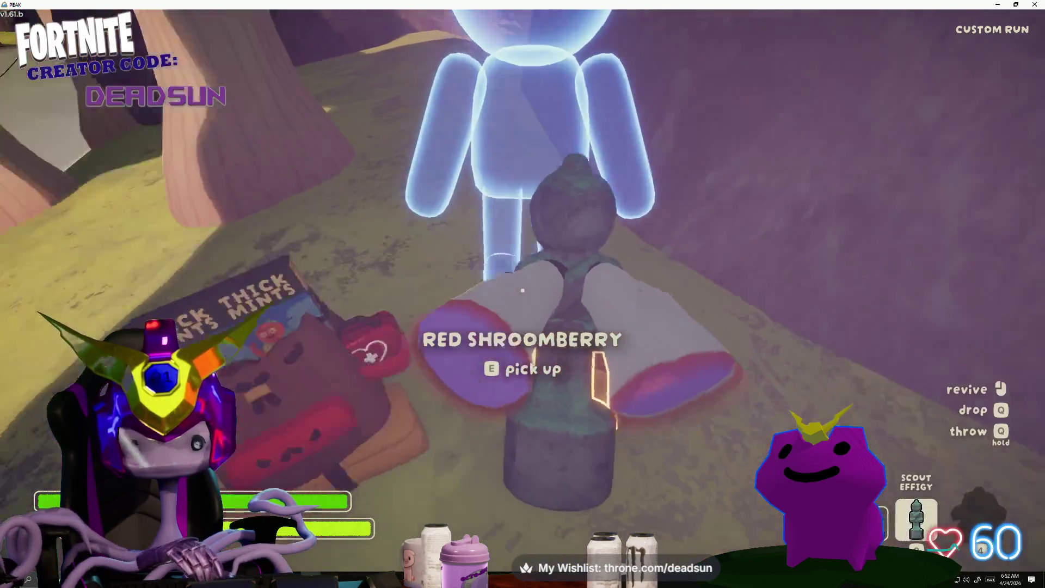
{"action": "key", "text": "e"}
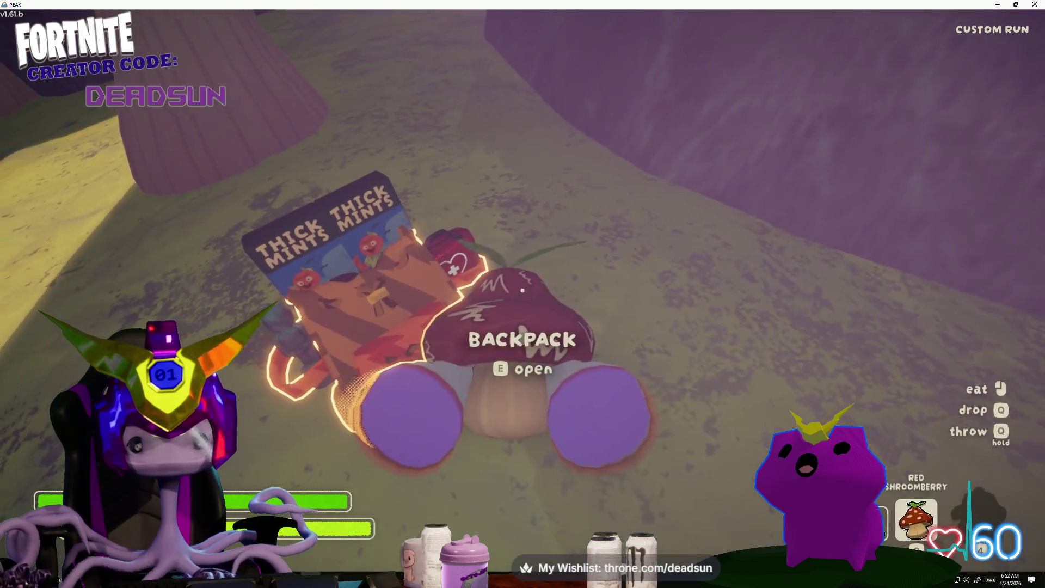
{"action": "key", "text": "e"}
{"action": "key", "text": "e"}
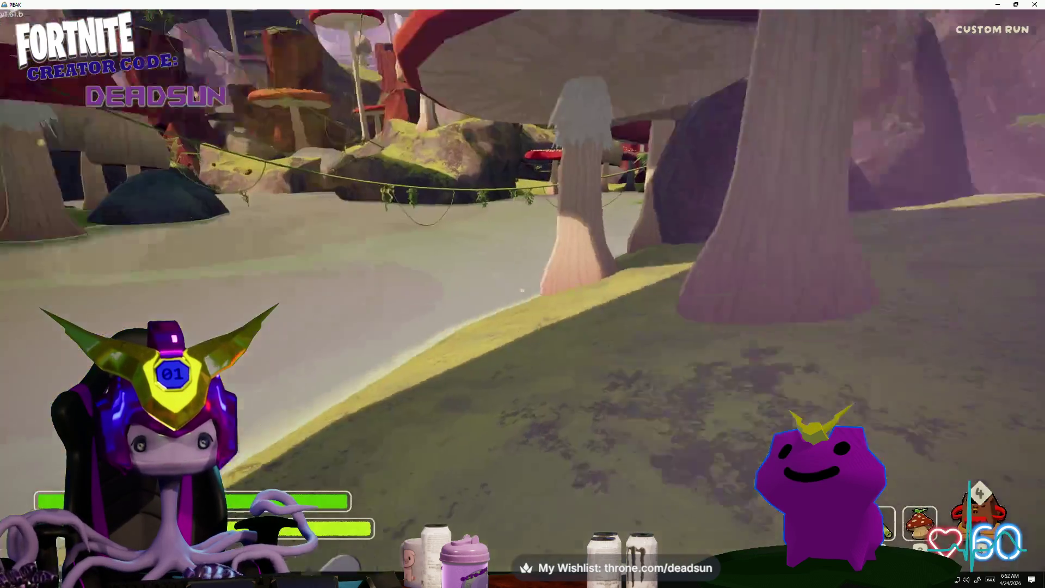
{"action": "key", "text": "w"}
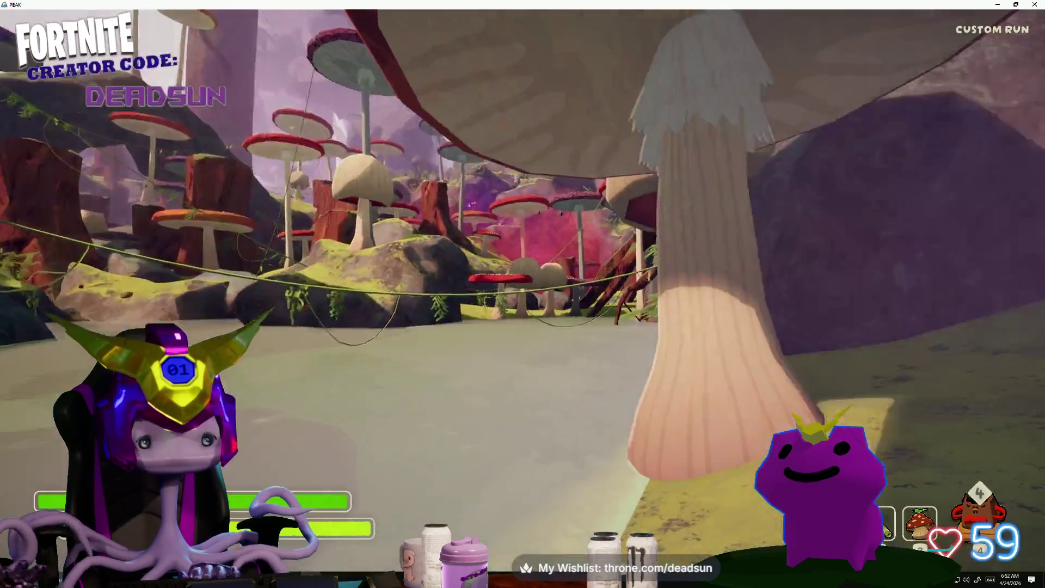
Walk to the palm and pick up and eat the Green Shroomberry.
{"action": "key", "text": "w"}
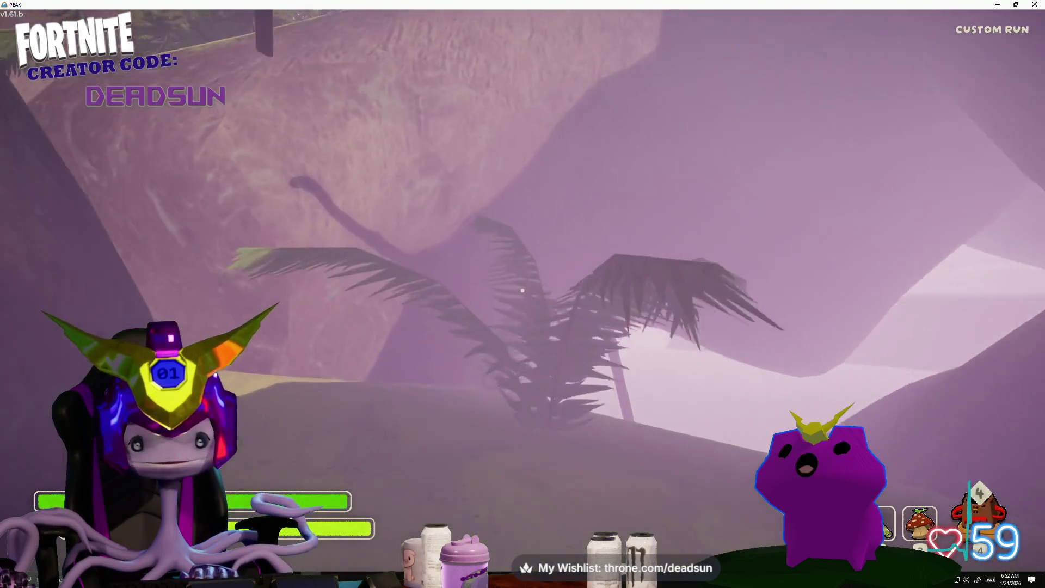
{"action": "key", "text": "w"}
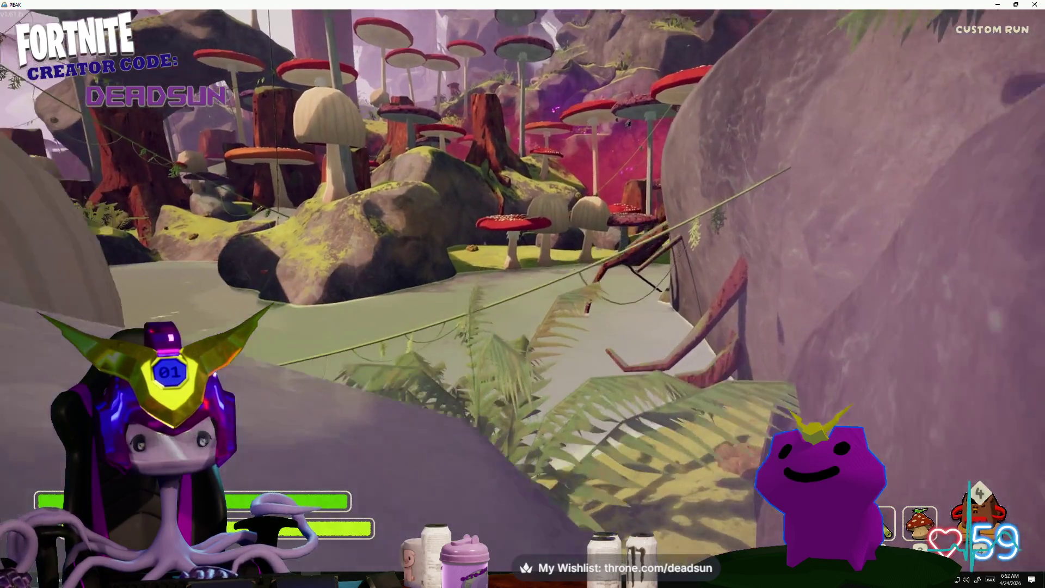
{"action": "key", "text": "w"}
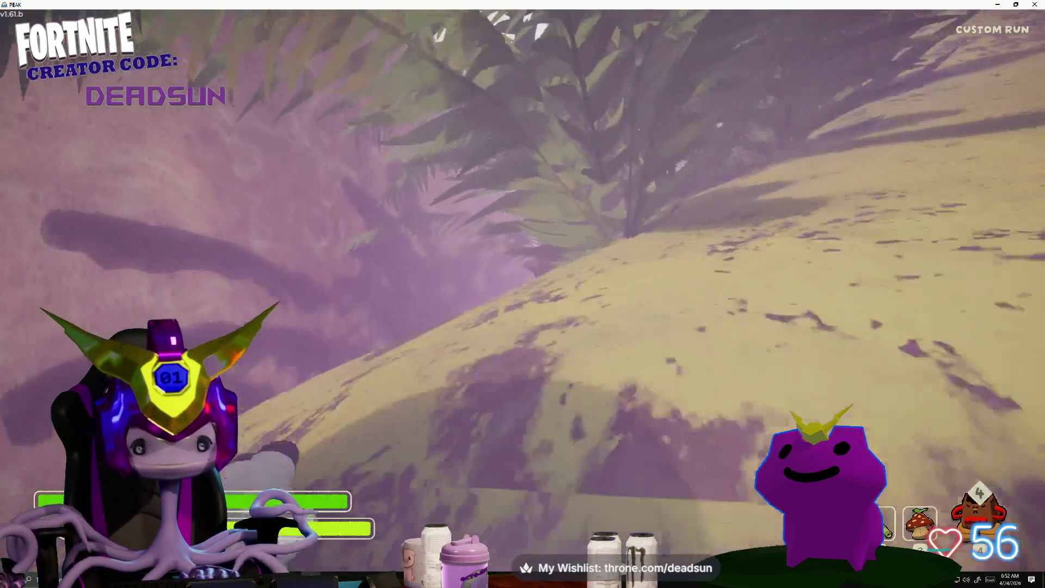
{"action": "key", "text": "w"}
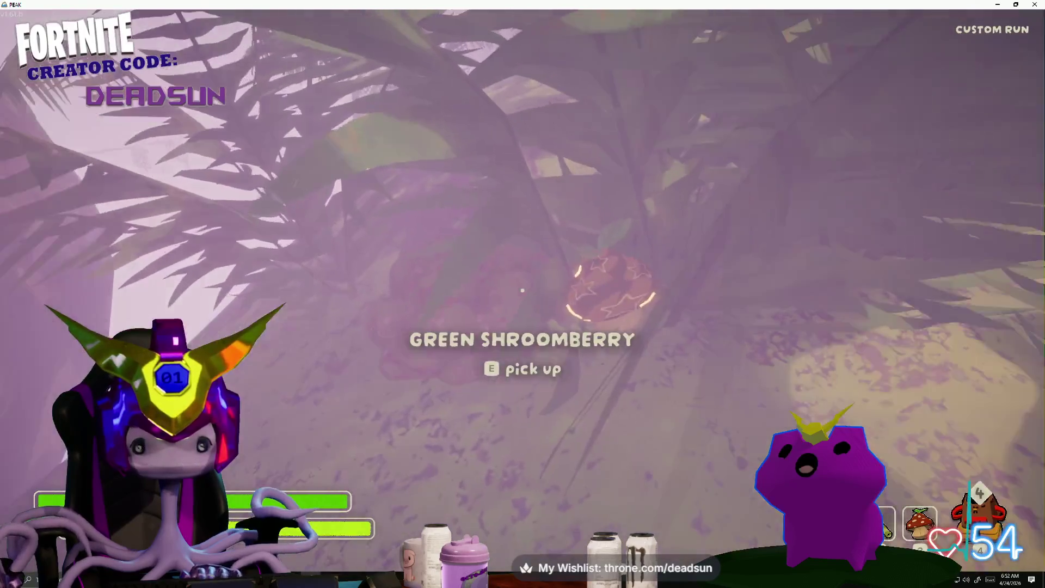
{"action": "key", "text": "e"}
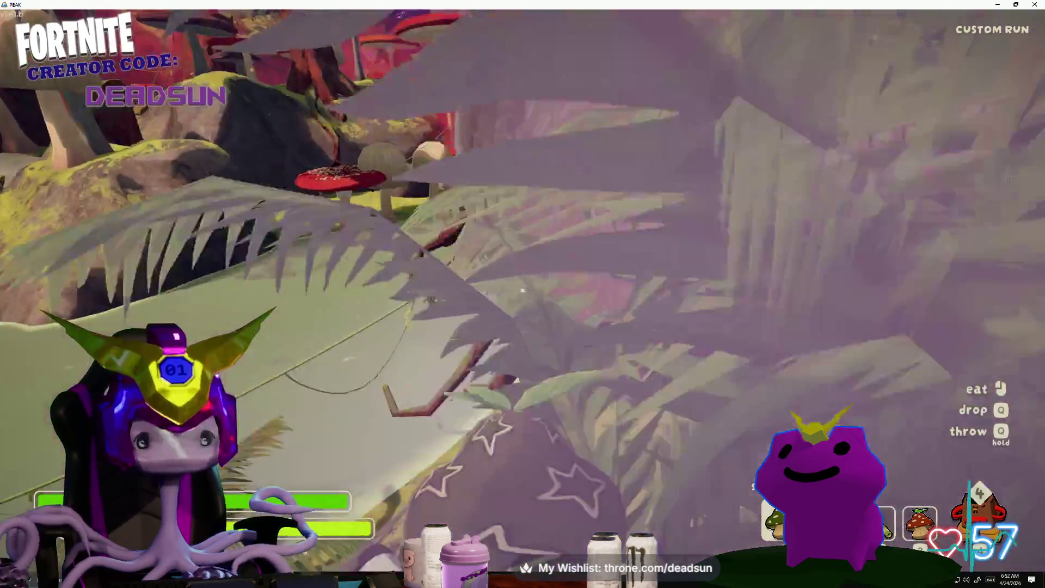
{"action": "left_click", "coordinate": [523, 295]}
Drop off the tree trunk, cross the mushroom clearing, and swap to the red-button device.
{"action": "key", "text": "w"}
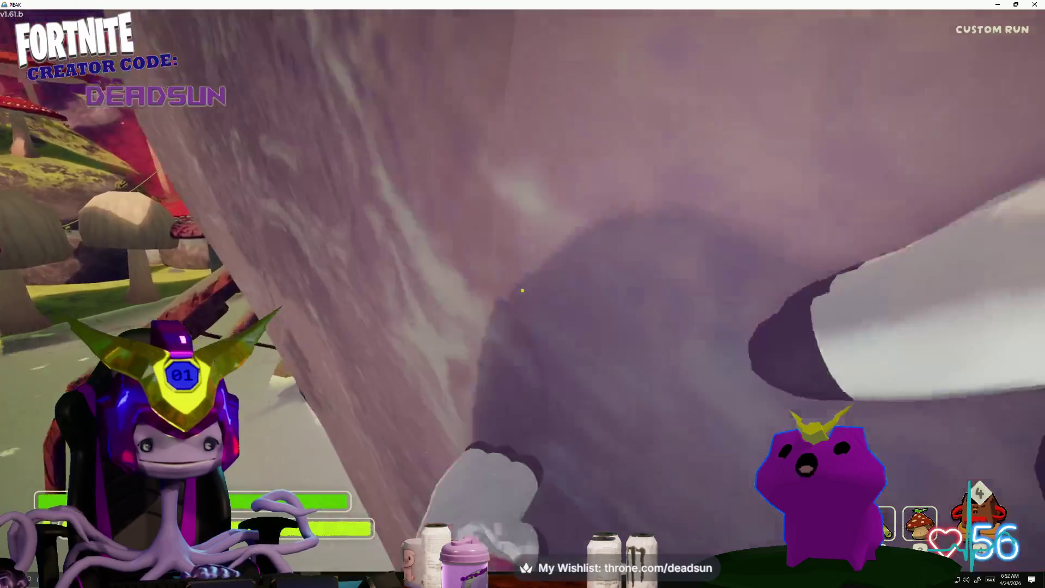
{"action": "key", "text": "ctrl"}
{"action": "key", "text": "s"}
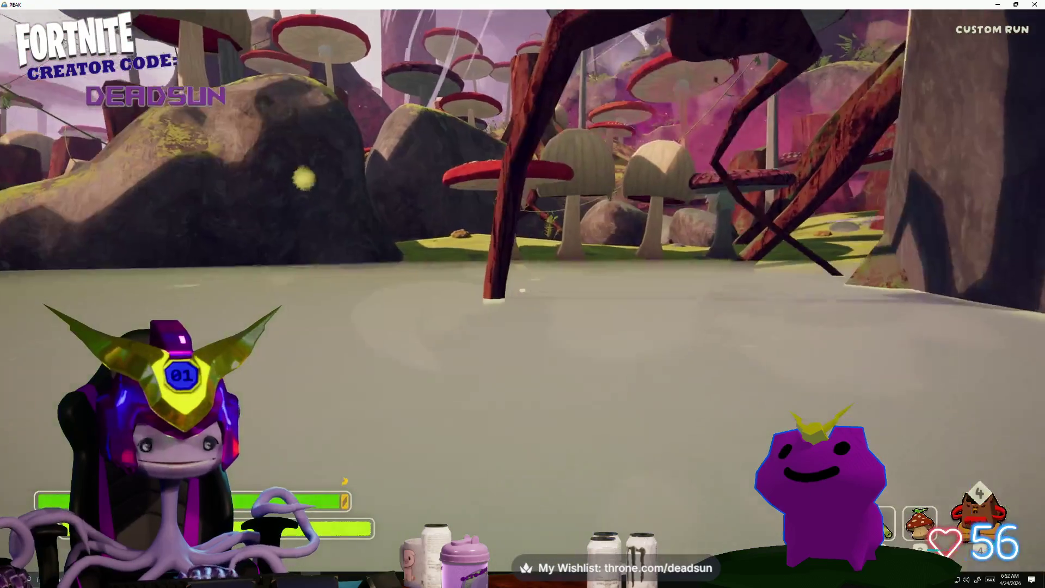
{"action": "key", "text": "w"}
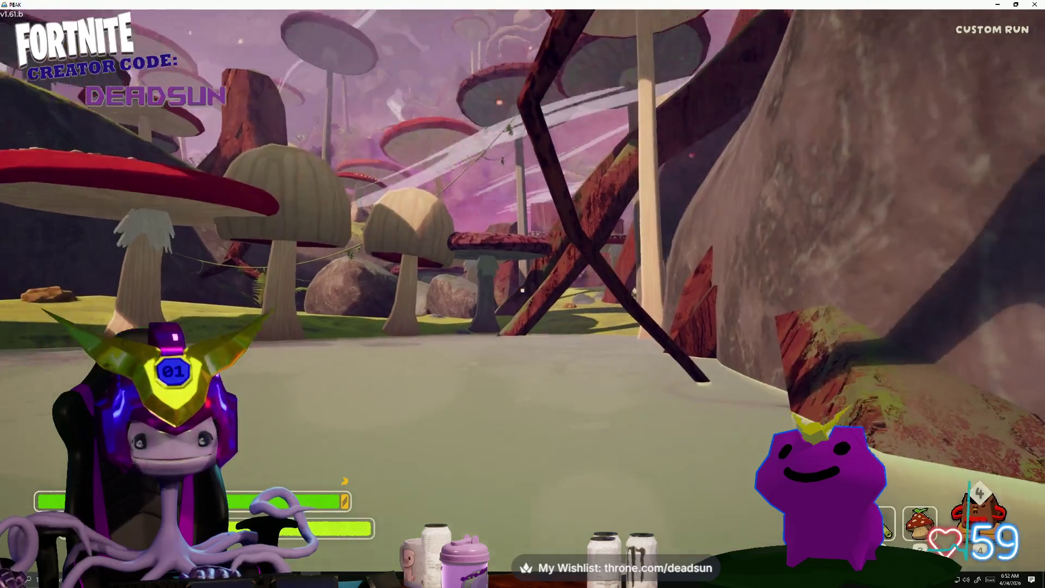
{"action": "key", "text": "w"}
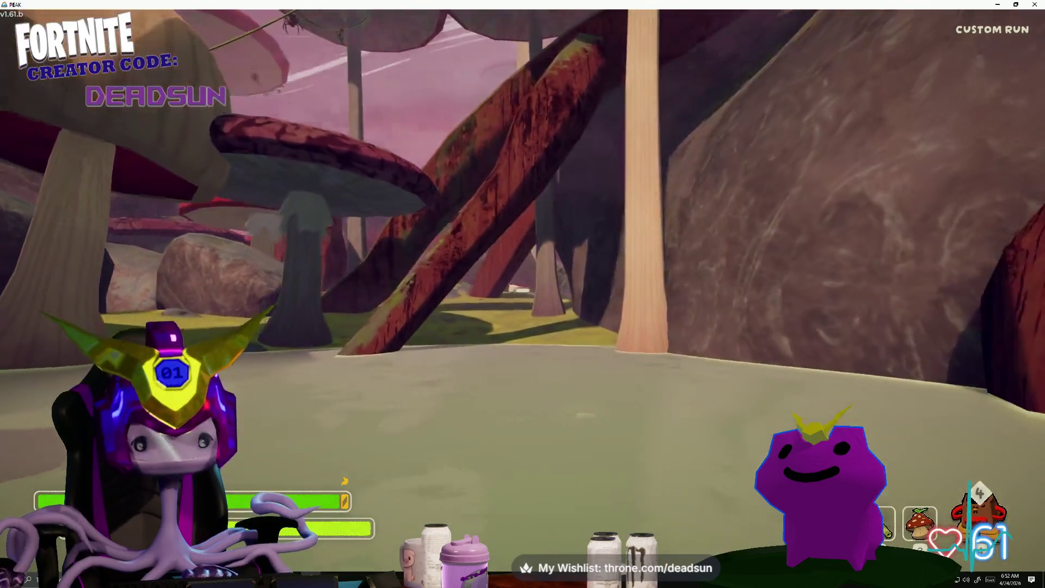
{"action": "key", "text": "w"}
{"action": "key", "text": "1"}
{"action": "key", "text": "w"}
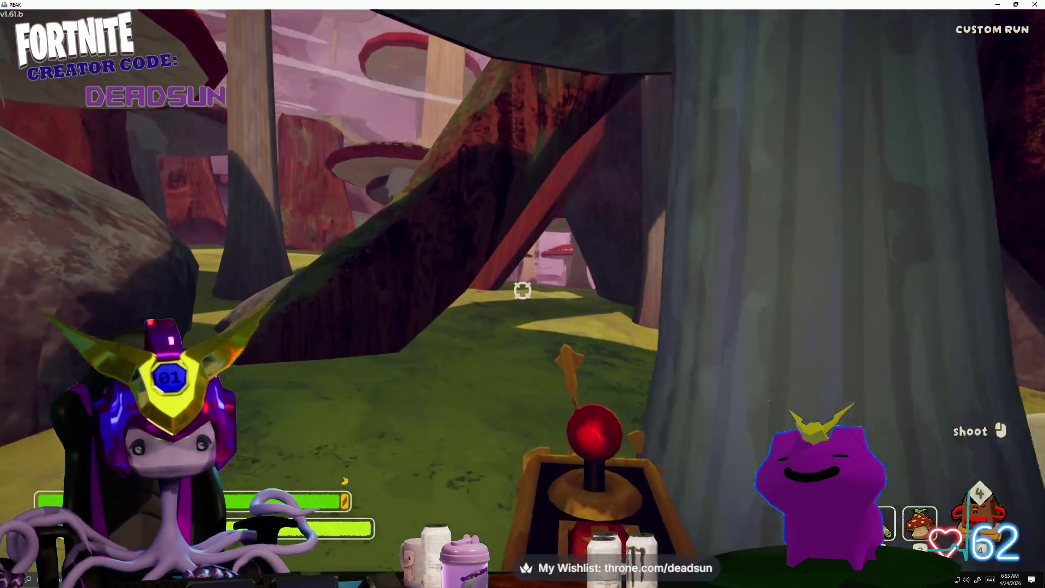
Trigger the red-button device, then push through the ferns and over the rock mound toward the giant mushroom.
{"action": "left_click", "coordinate": [523, 290]}
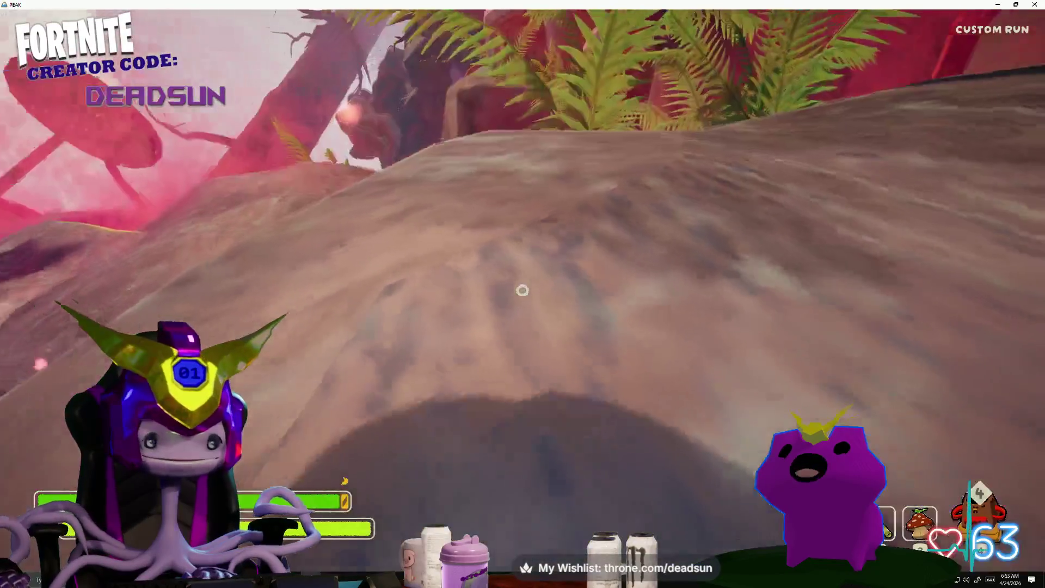
{"action": "key", "text": "w"}
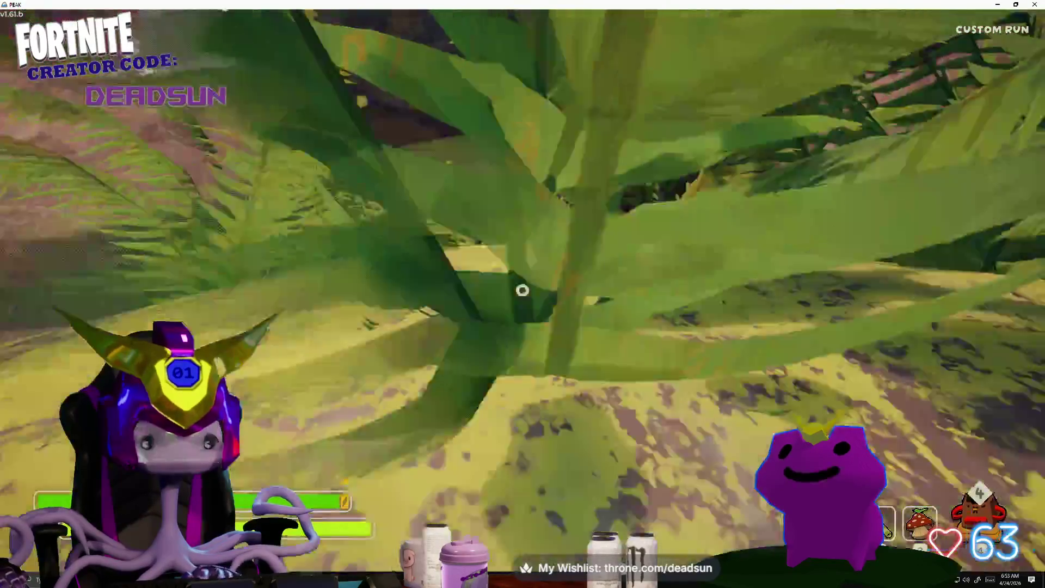
{"action": "key", "text": "w"}
{"action": "key", "text": "w"}
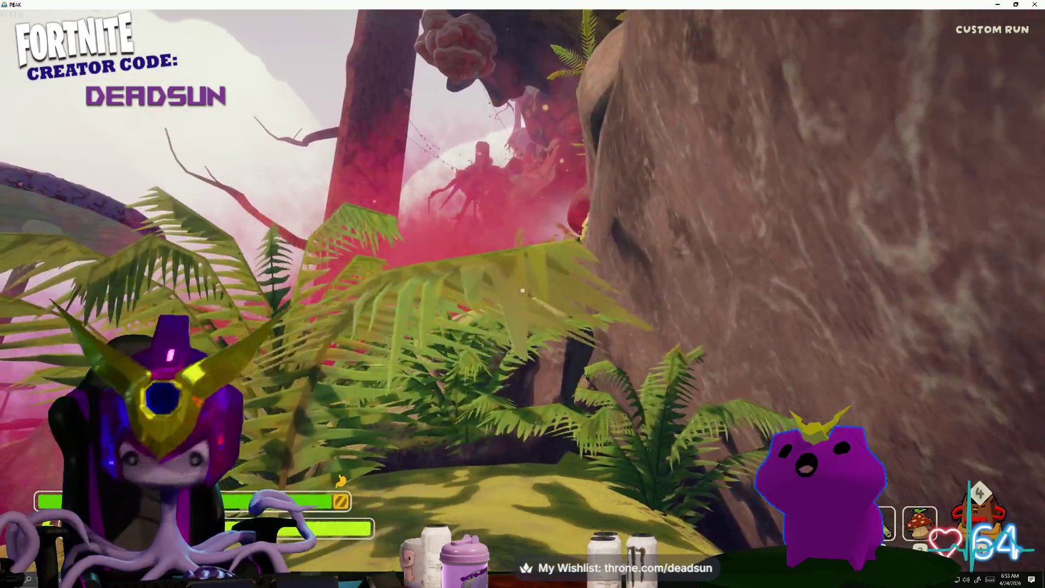
{"action": "key", "text": "w"}
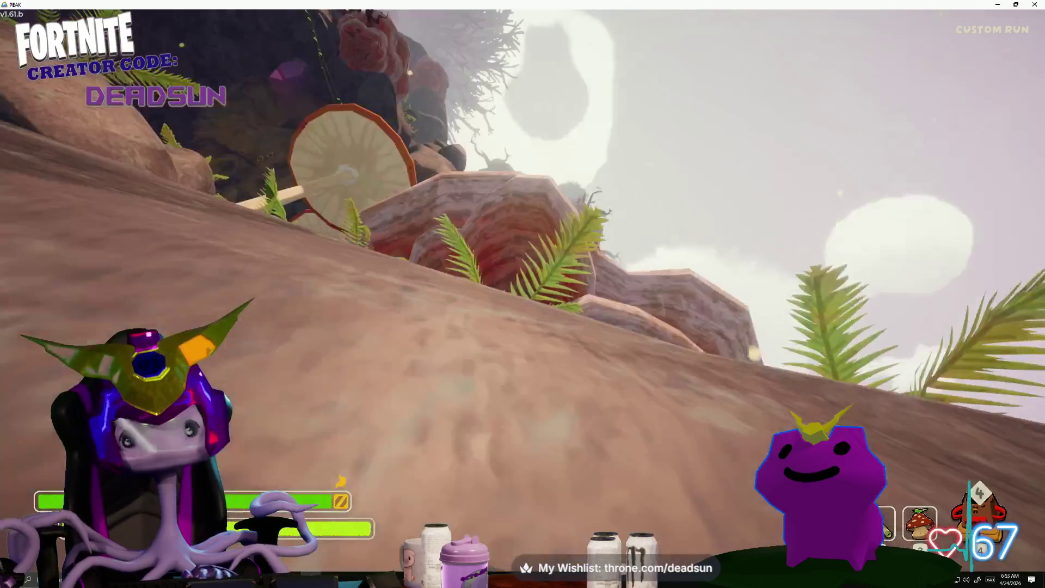
{"action": "key", "text": "w"}
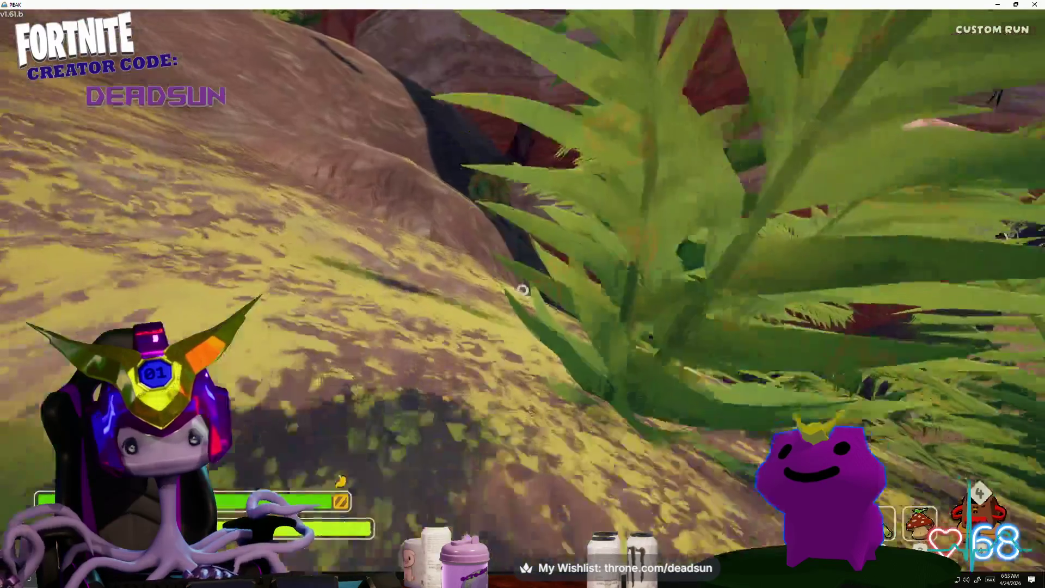
{"action": "key", "text": "w"}
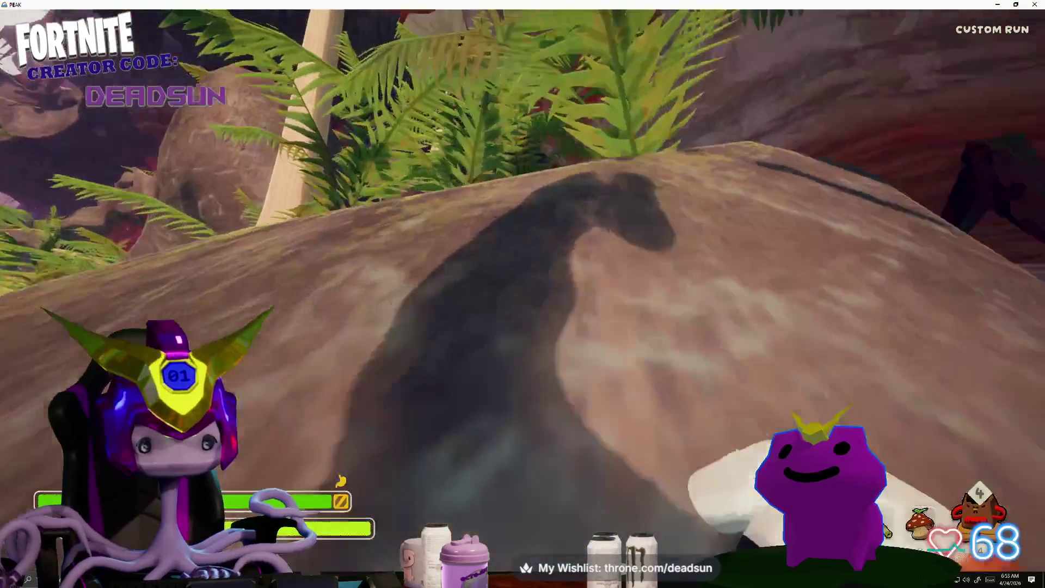
{"action": "key", "text": "w"}
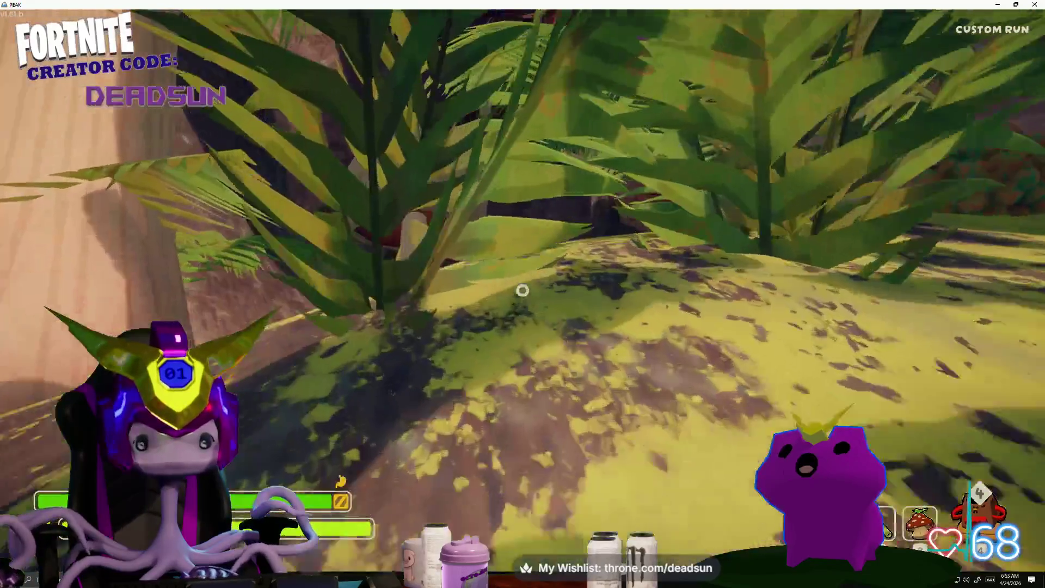